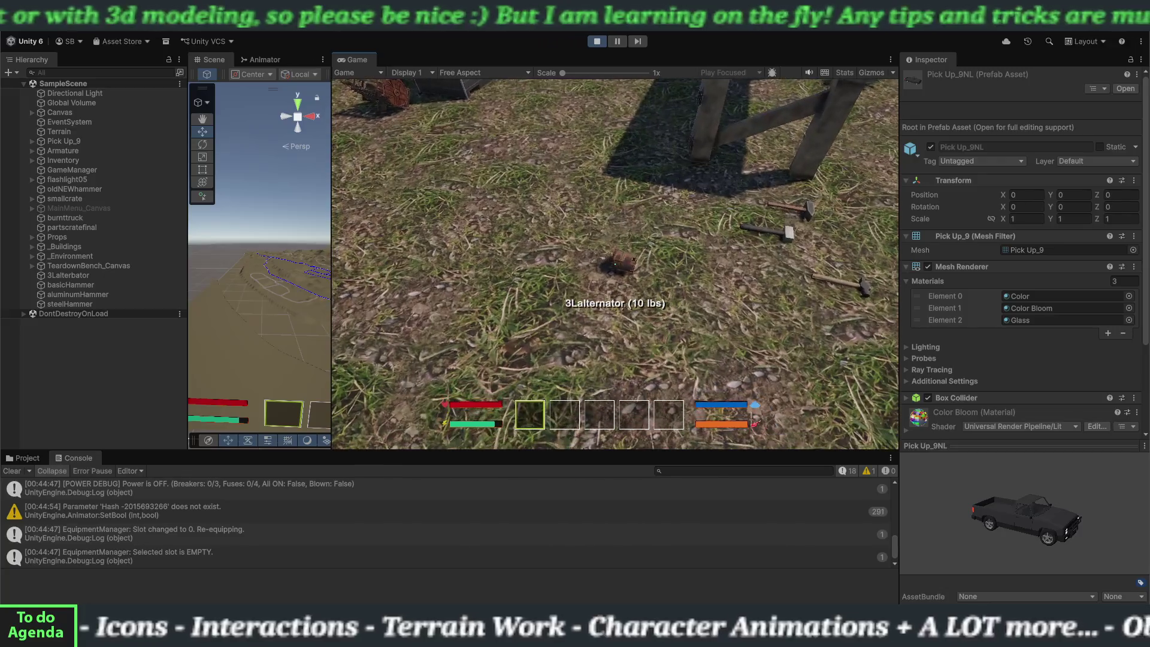
key(e)
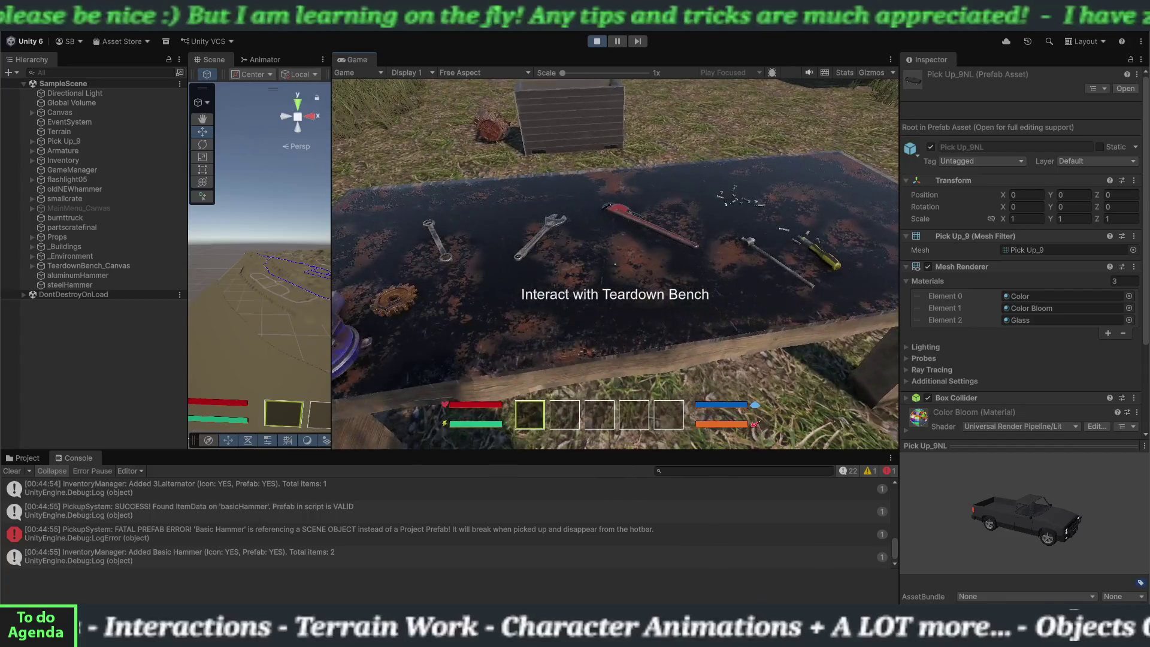
- Pick up the alternator, load hammer and alternator into the workbench, then cancel the teardown
key(e)
click(441, 177)
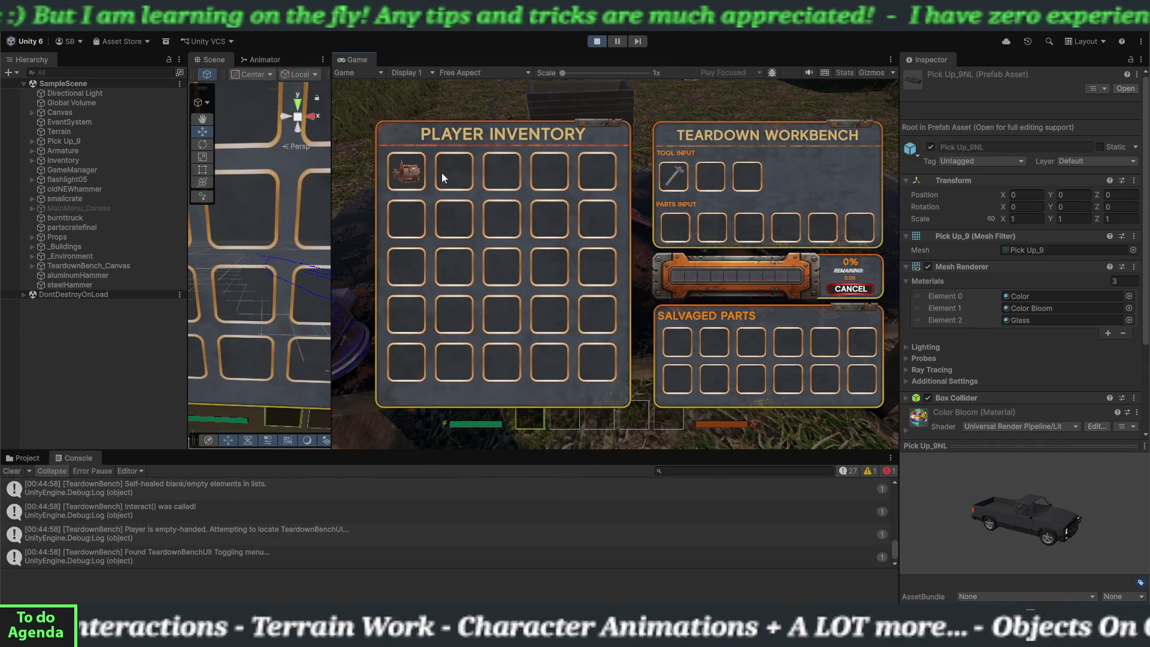
click(415, 178)
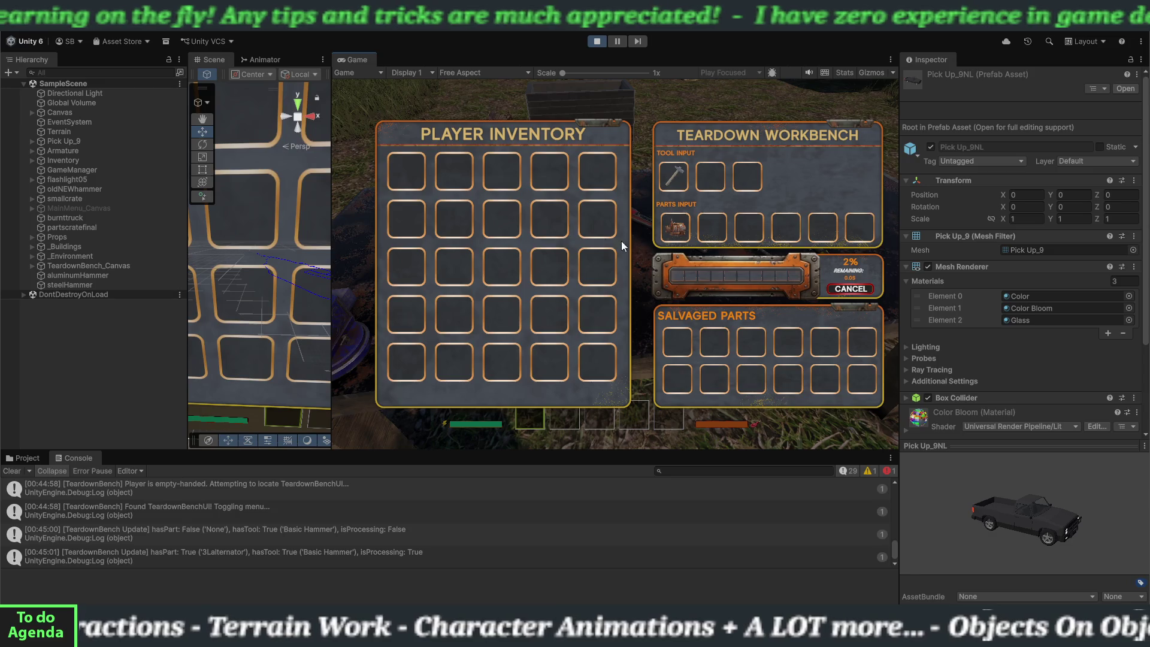
click(842, 290)
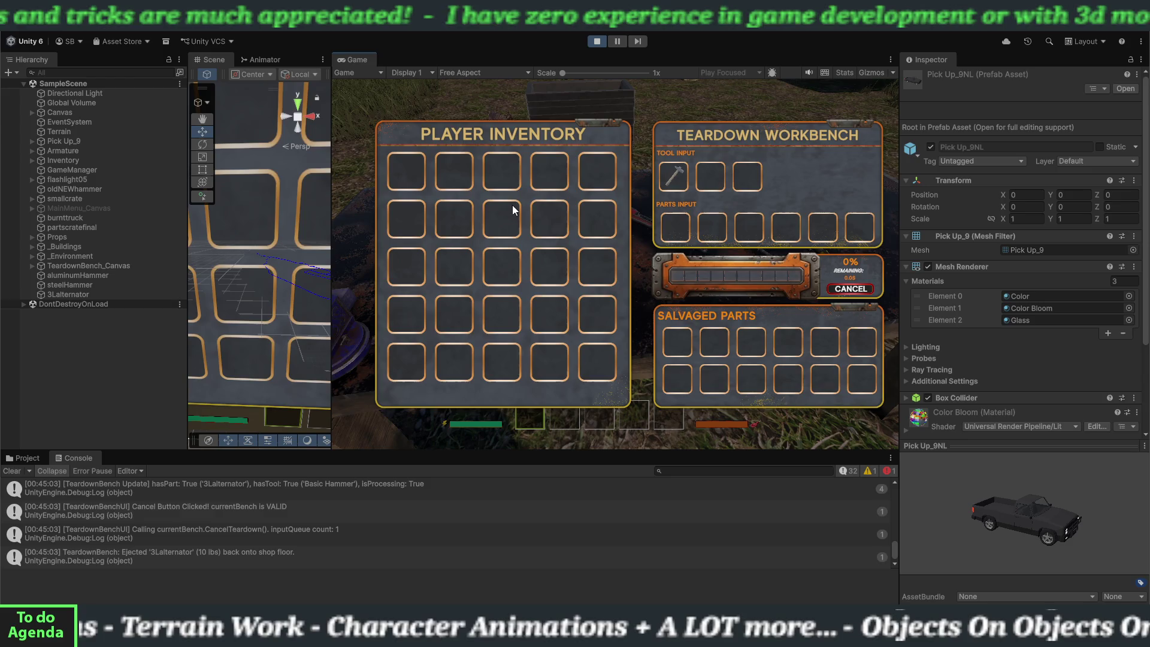
key(Escape)
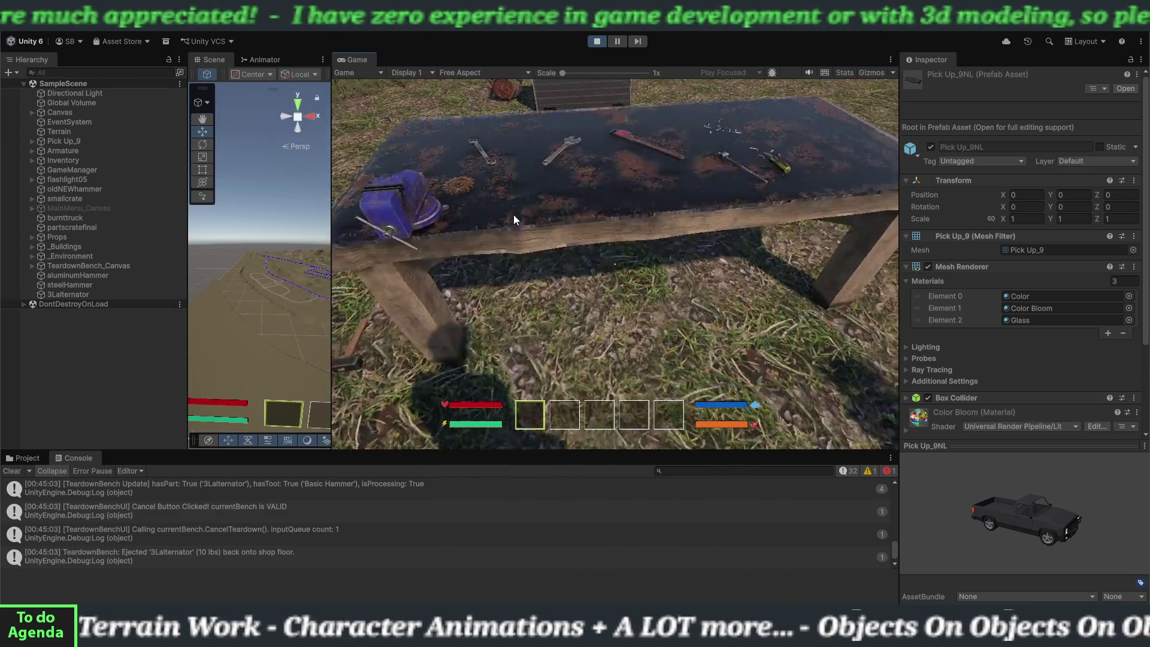
- Re-pick the alternator, cancel again, retrieve the hammer, pick up the alternator, then stop Play mode
key(e)
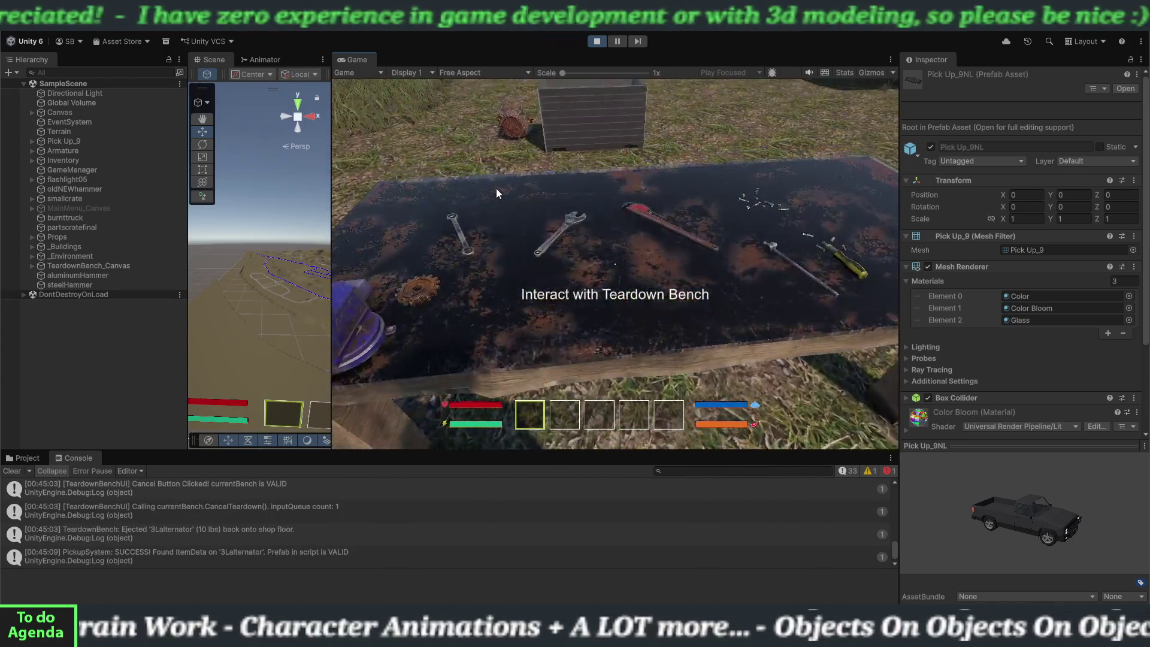
key(e)
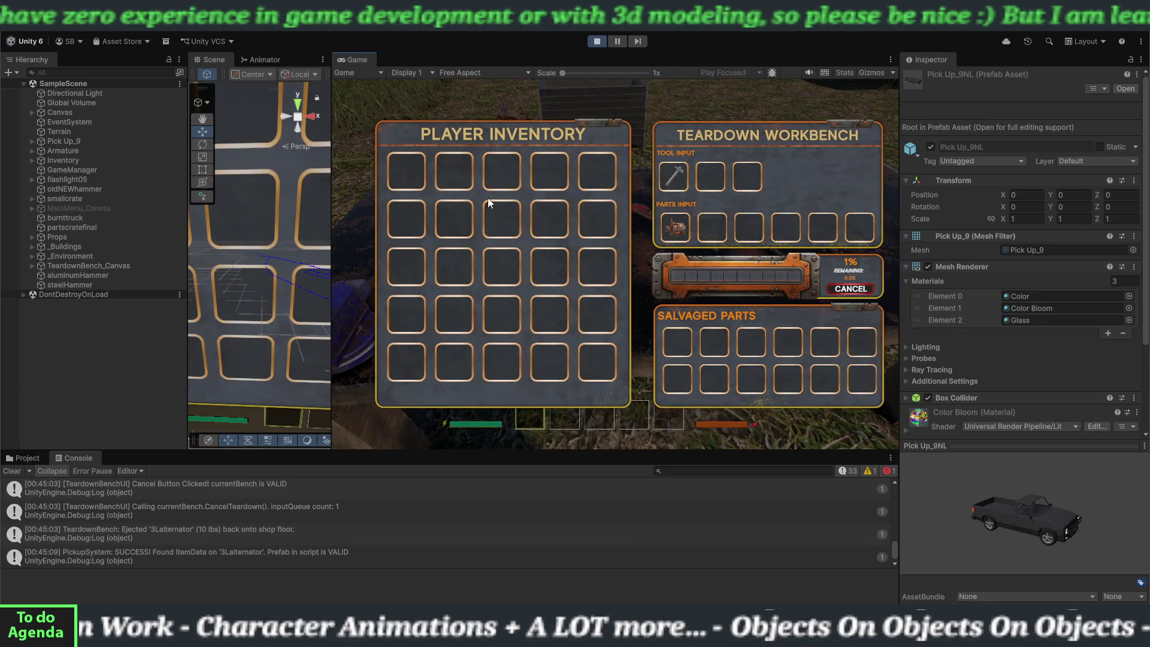
click(834, 291)
click(676, 175)
key(e)
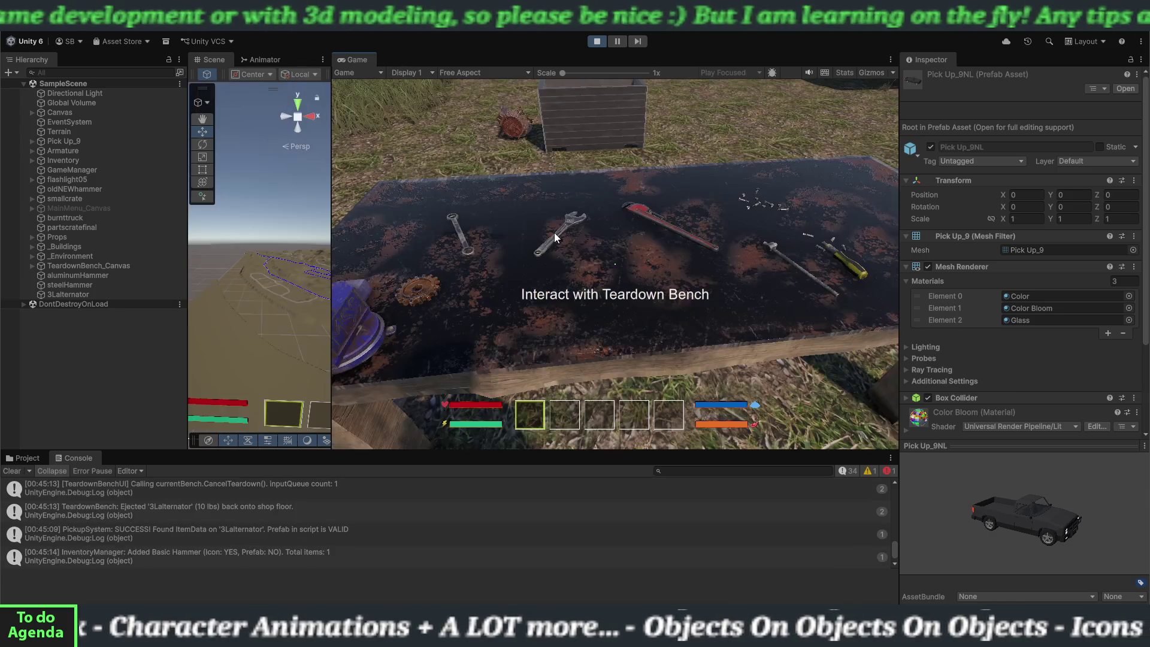
key(e)
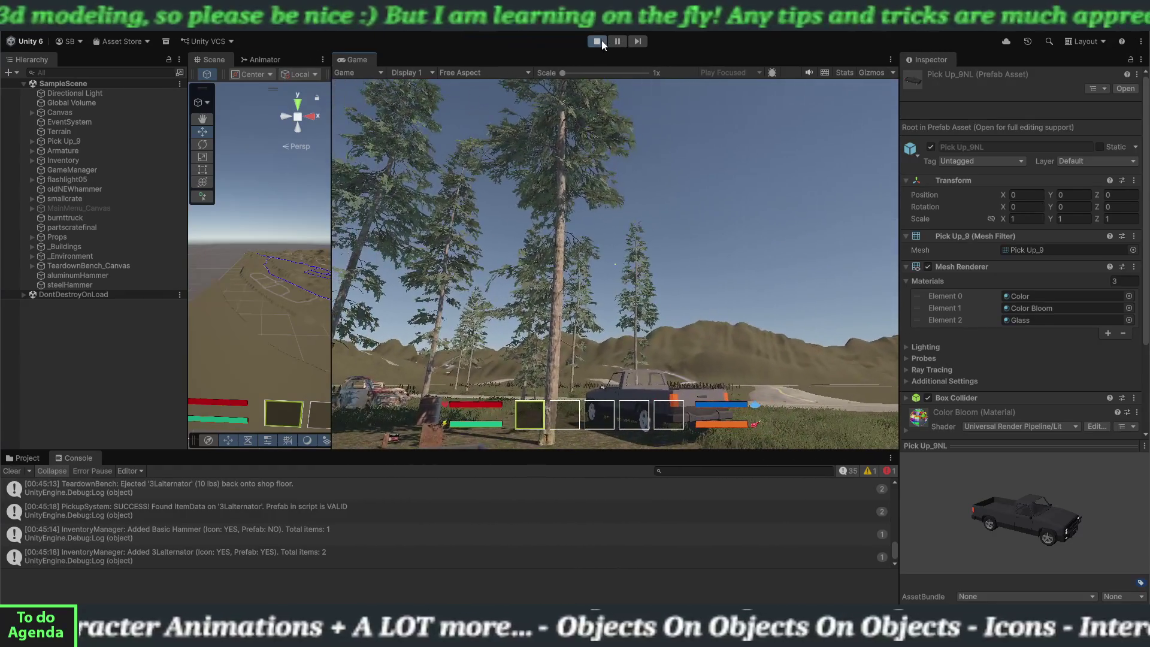
click(602, 41)
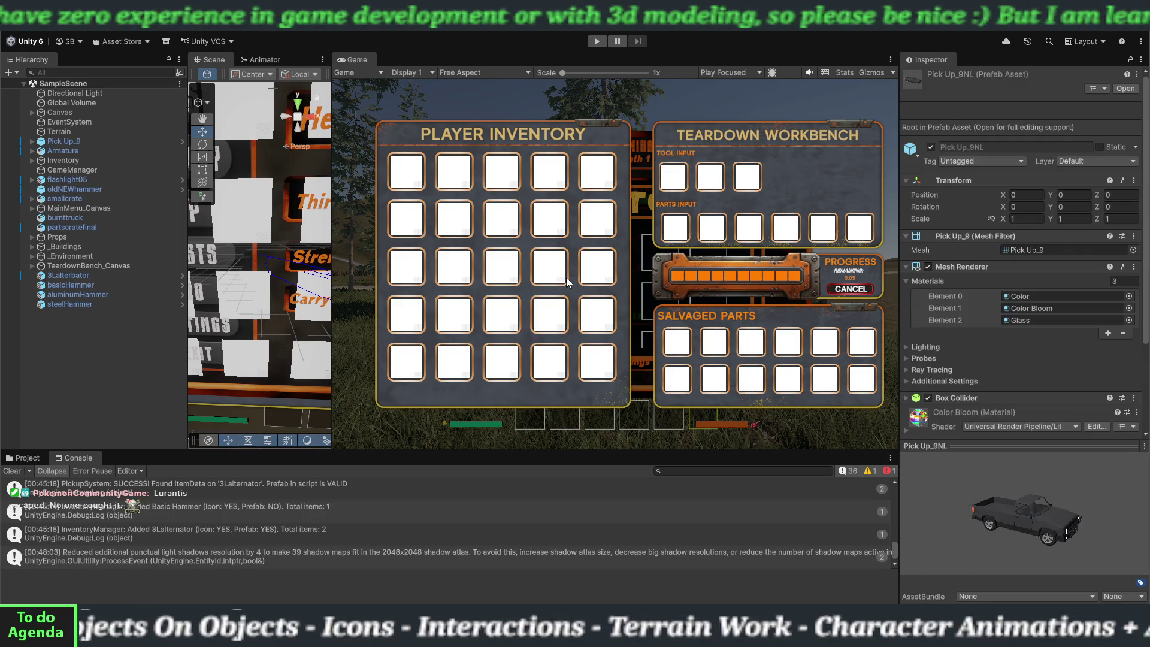
- Clear the Console log and launch a fresh Play session
click(11, 471)
click(597, 41)
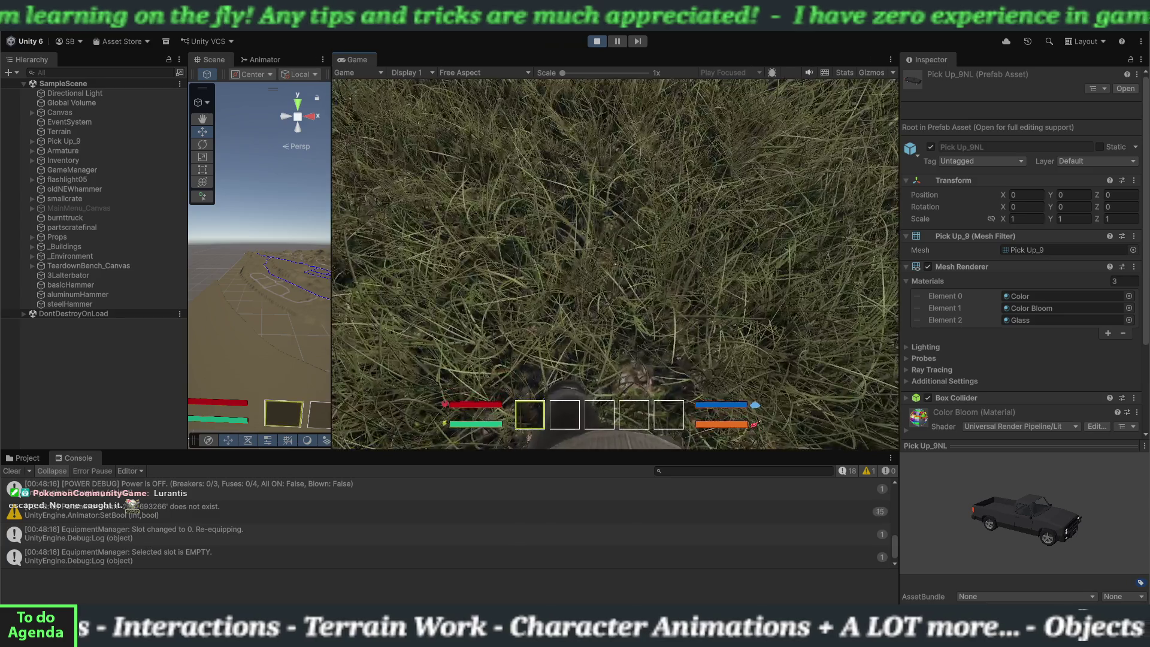
- Pick up the stump and basic hammer, load the alternator at the bench, and cancel
key(w)
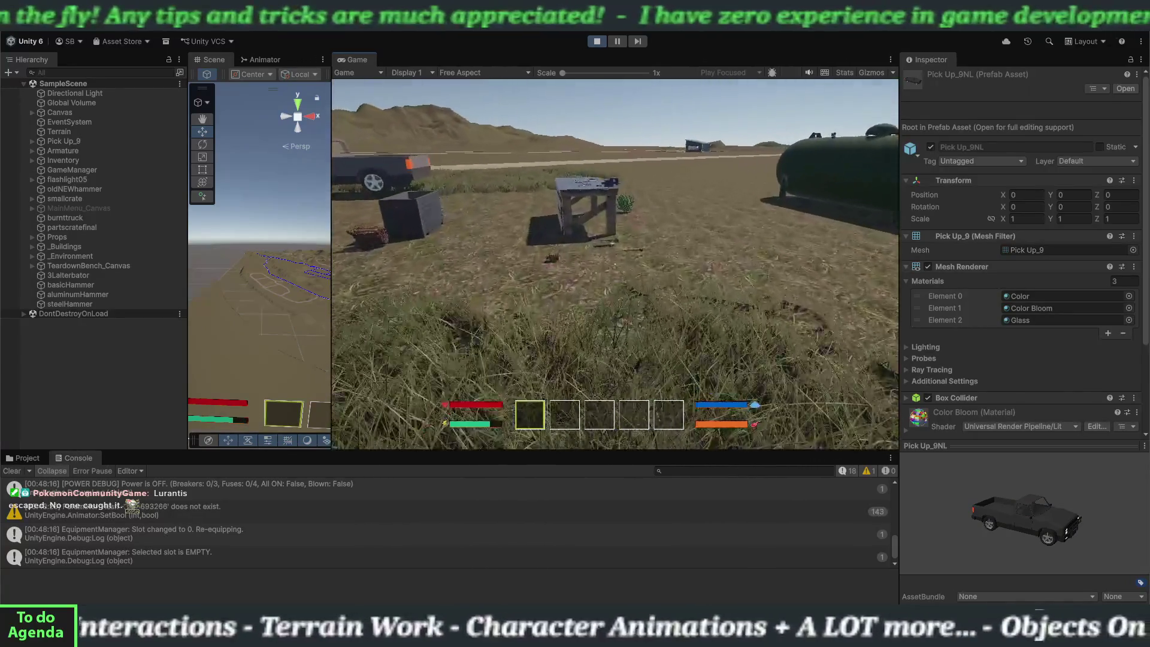
key(e)
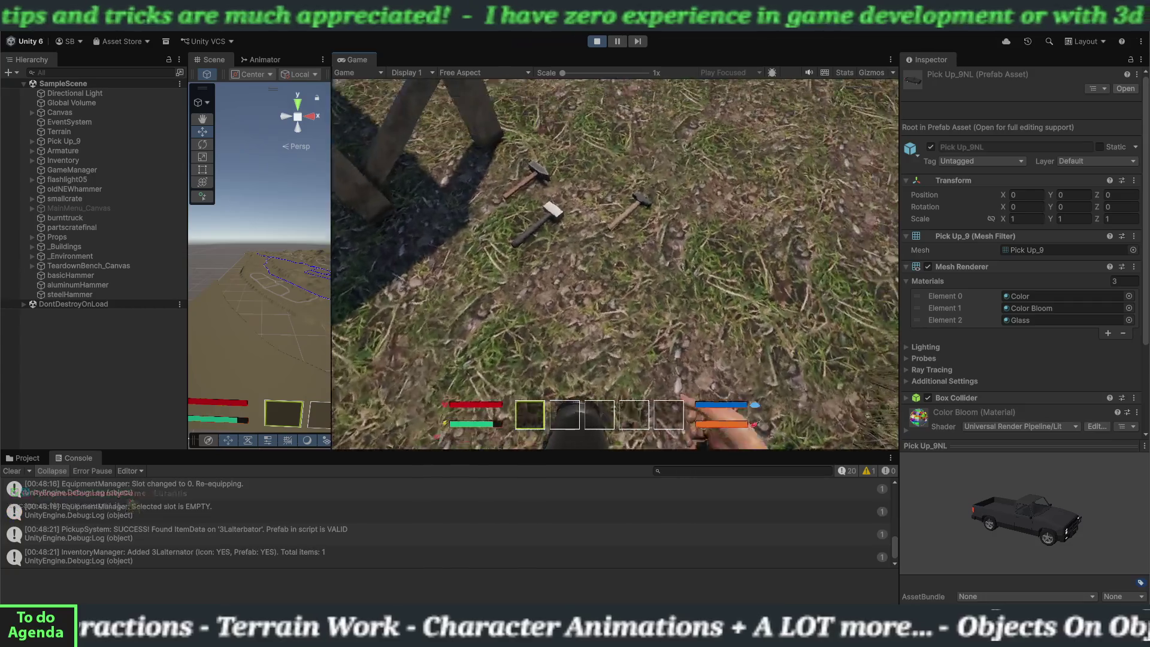
key(e)
key(w)
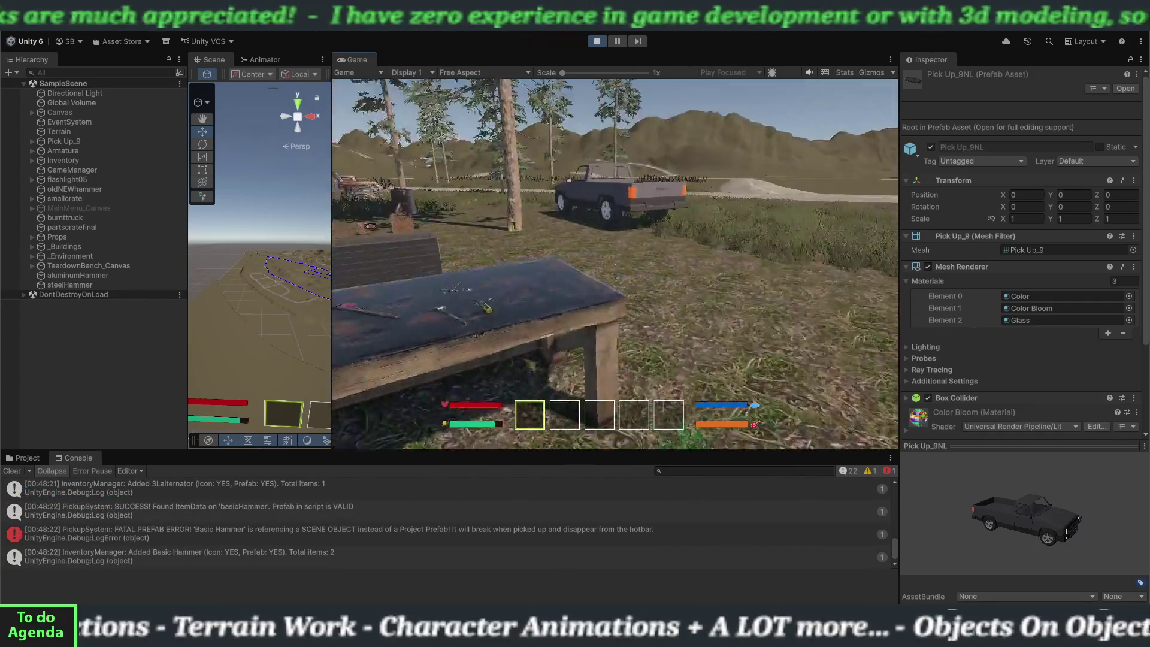
click(615, 264)
key(e)
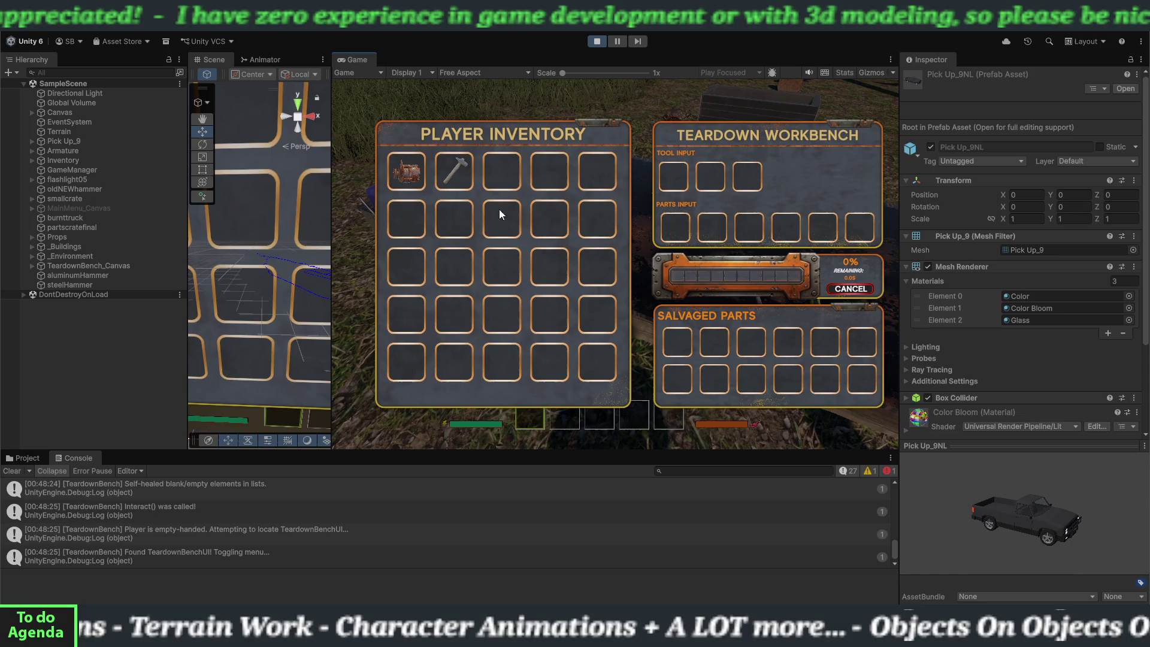
click(407, 171)
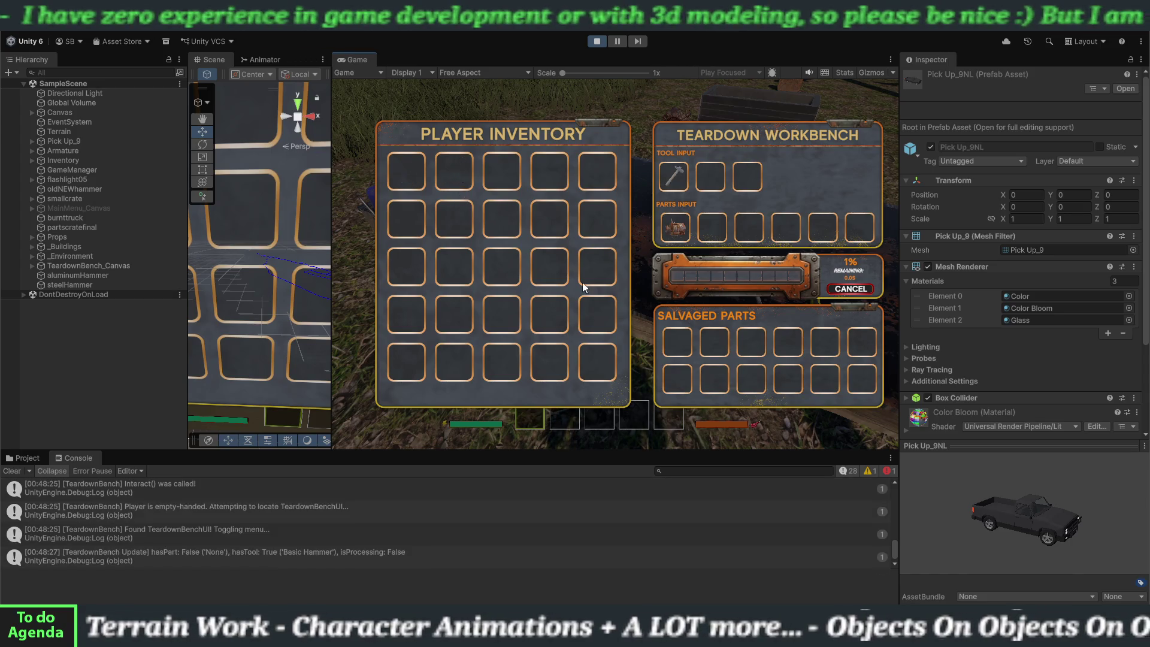
click(847, 292)
- Reload the part, eject it, swap the hammer, then cancel and eject the alternator to inventory
click(412, 182)
click(679, 237)
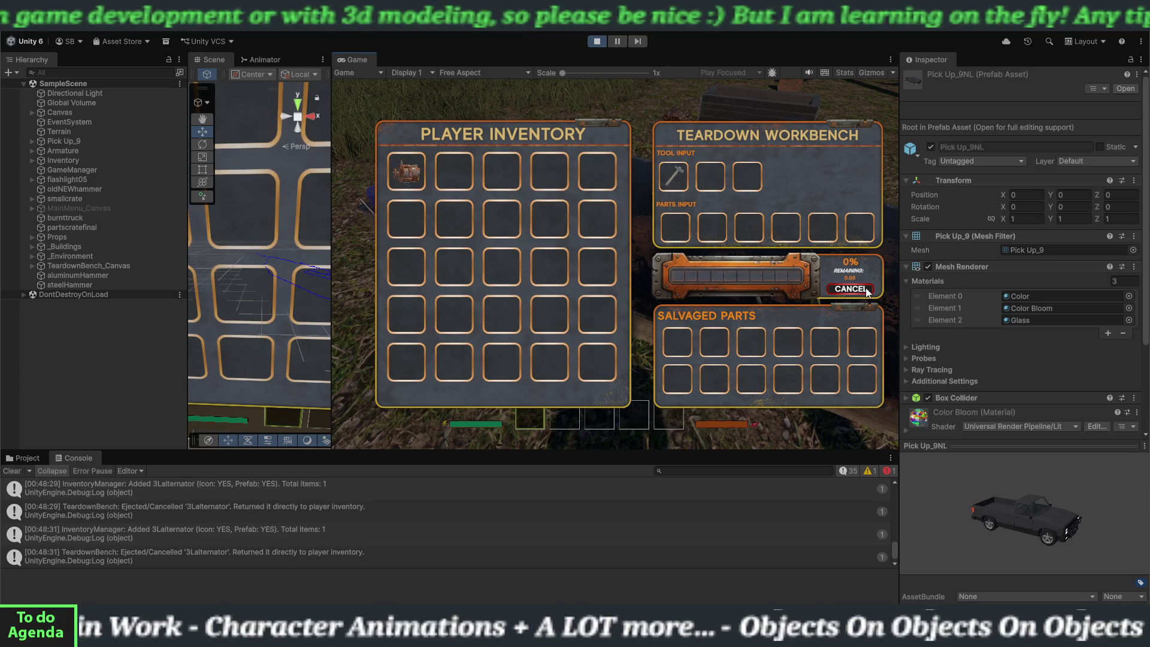
click(659, 171)
click(447, 170)
click(411, 178)
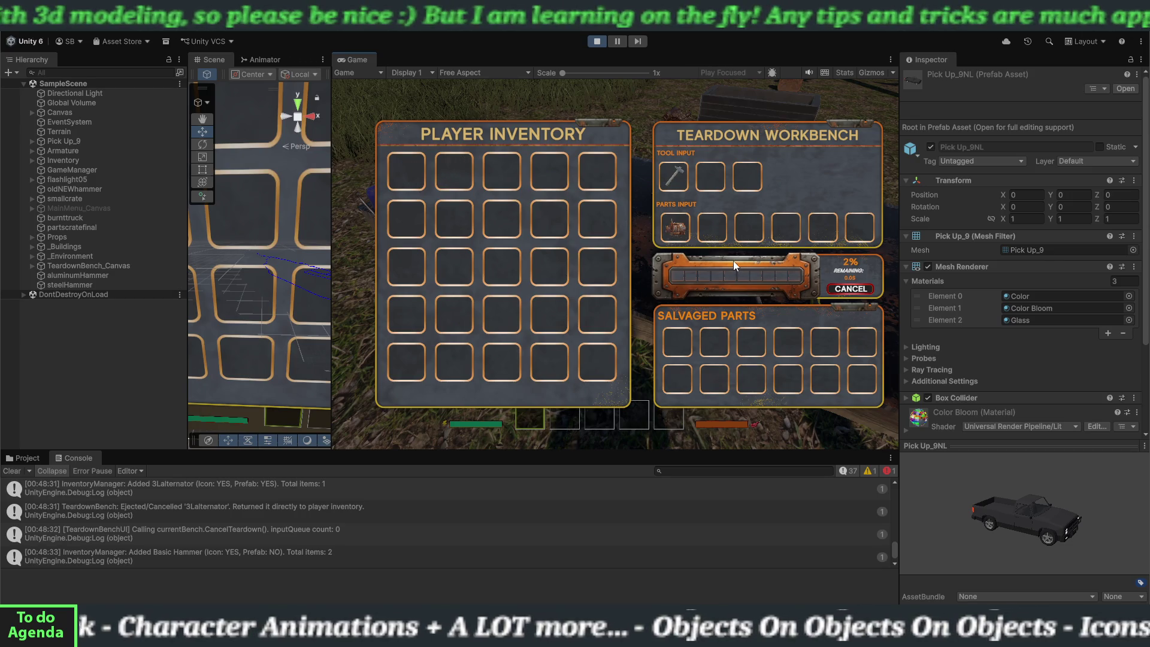
click(845, 289)
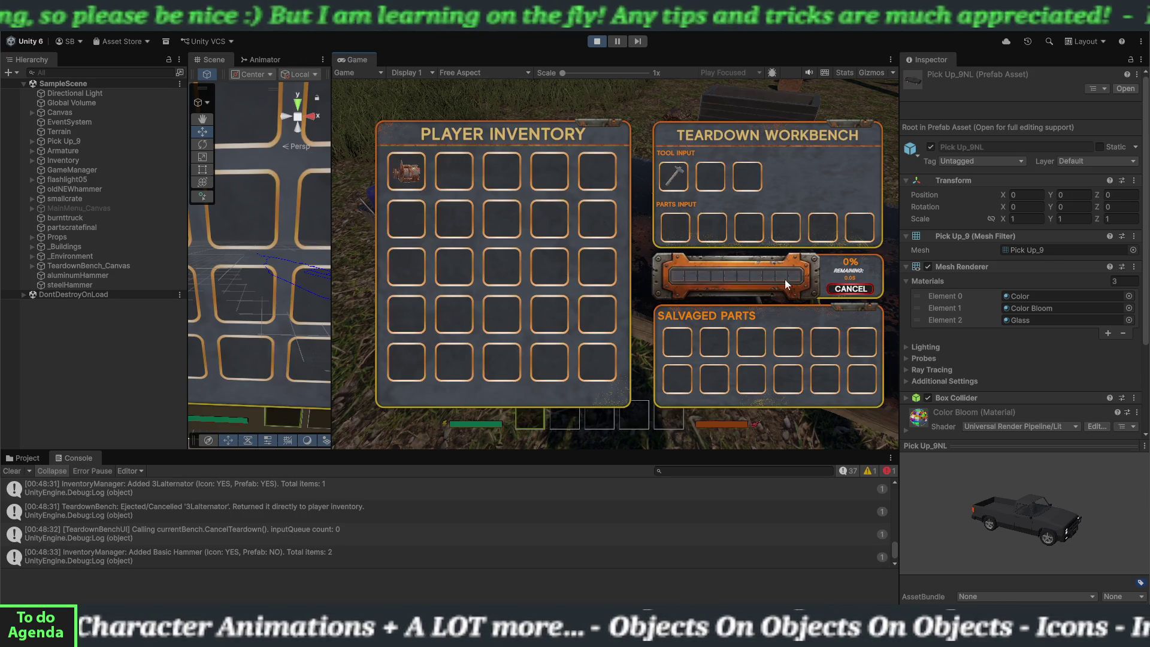
click(395, 172)
click(675, 228)
- Restart the teardown, pull and replace the hammer mid-run, cancel, and stop Play mode
click(406, 172)
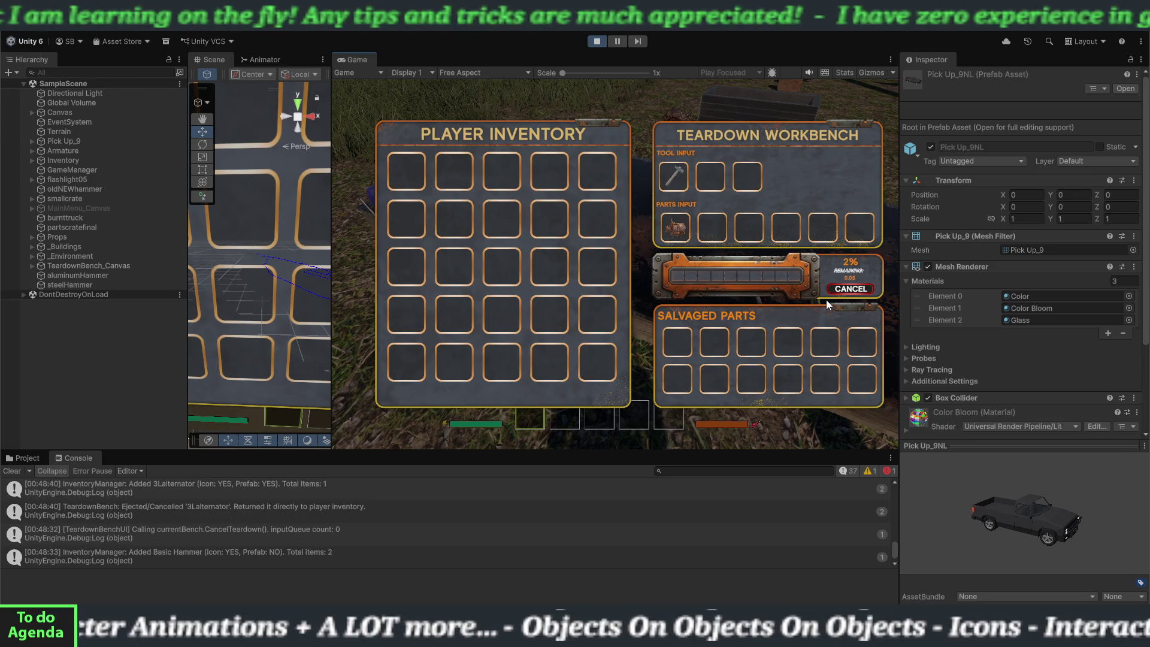
click(677, 185)
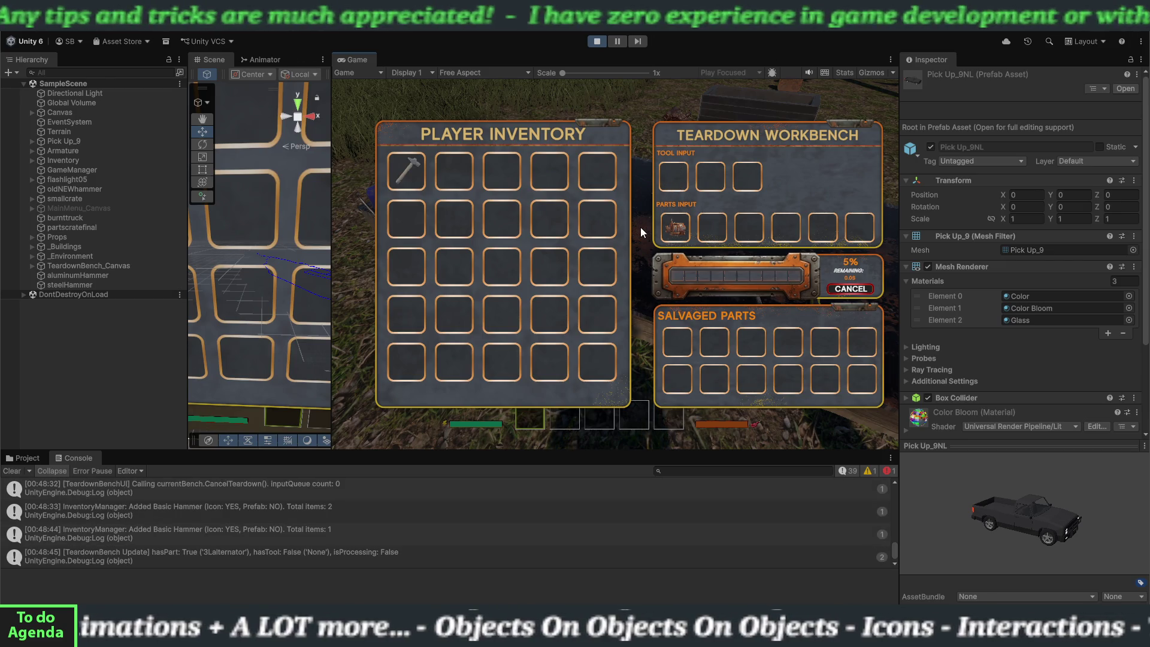
click(418, 171)
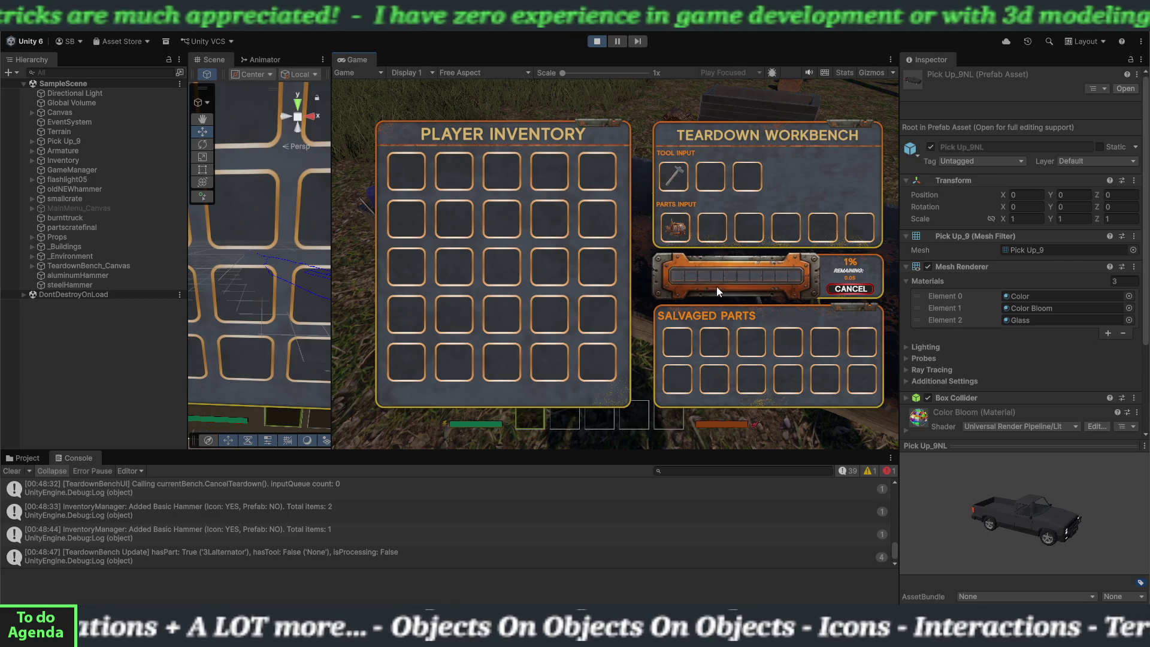
click(670, 181)
click(399, 165)
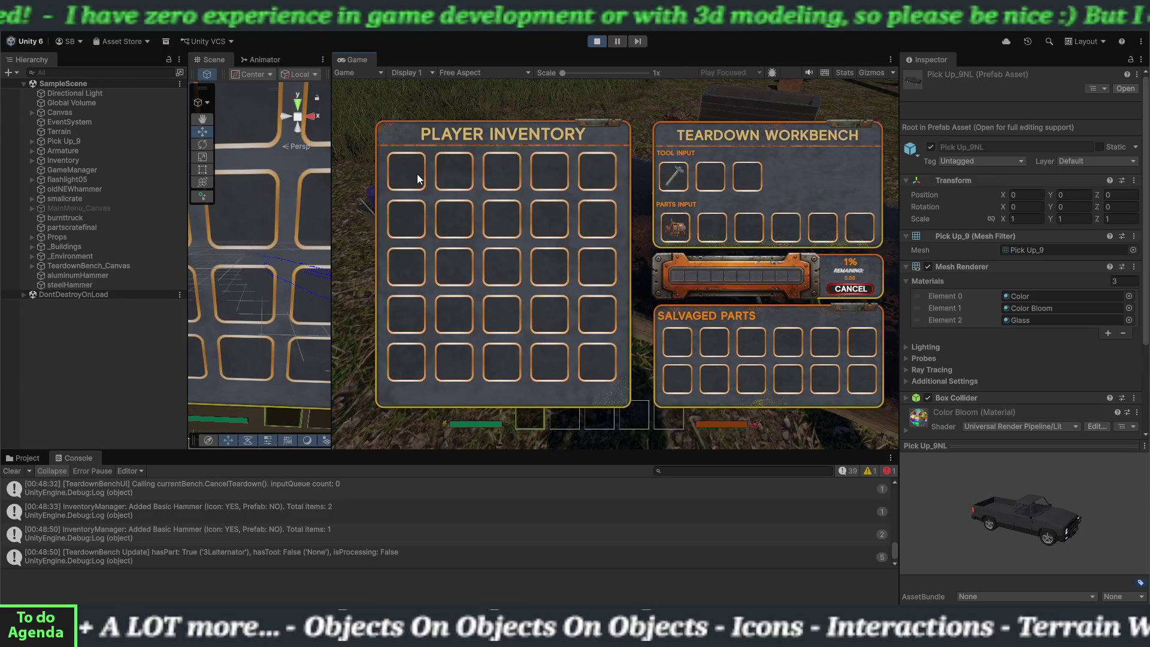
click(849, 290)
click(595, 42)
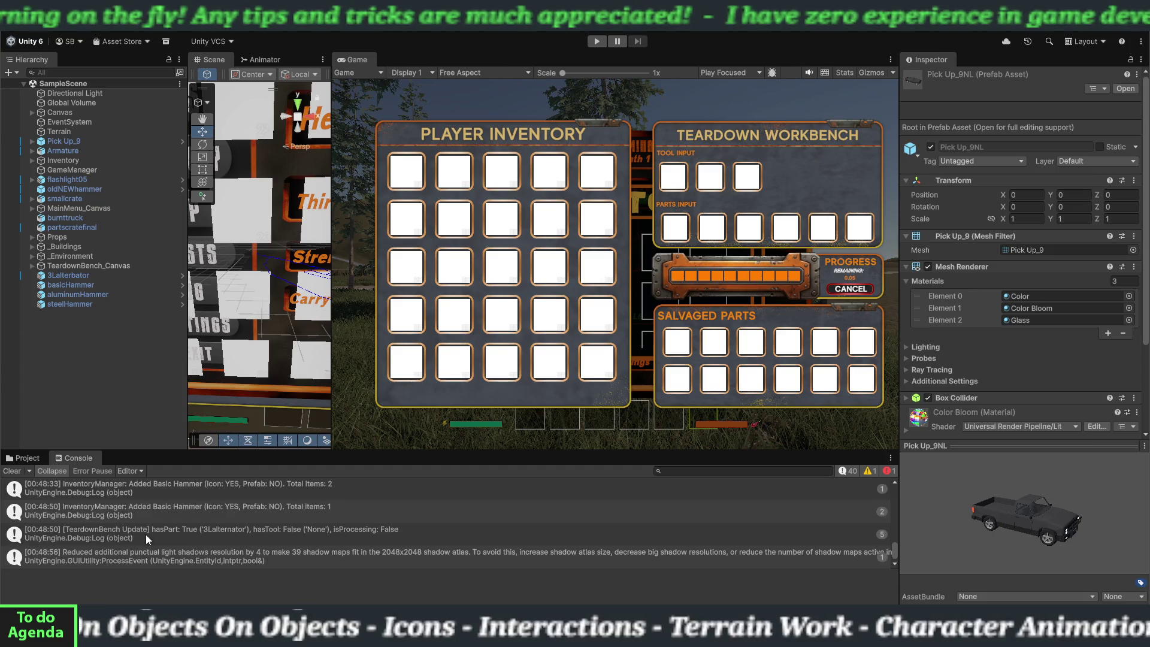
- Clear the Console, enlarge the Scene view, and select Remaining_Text on the Progress panel
click(13, 472)
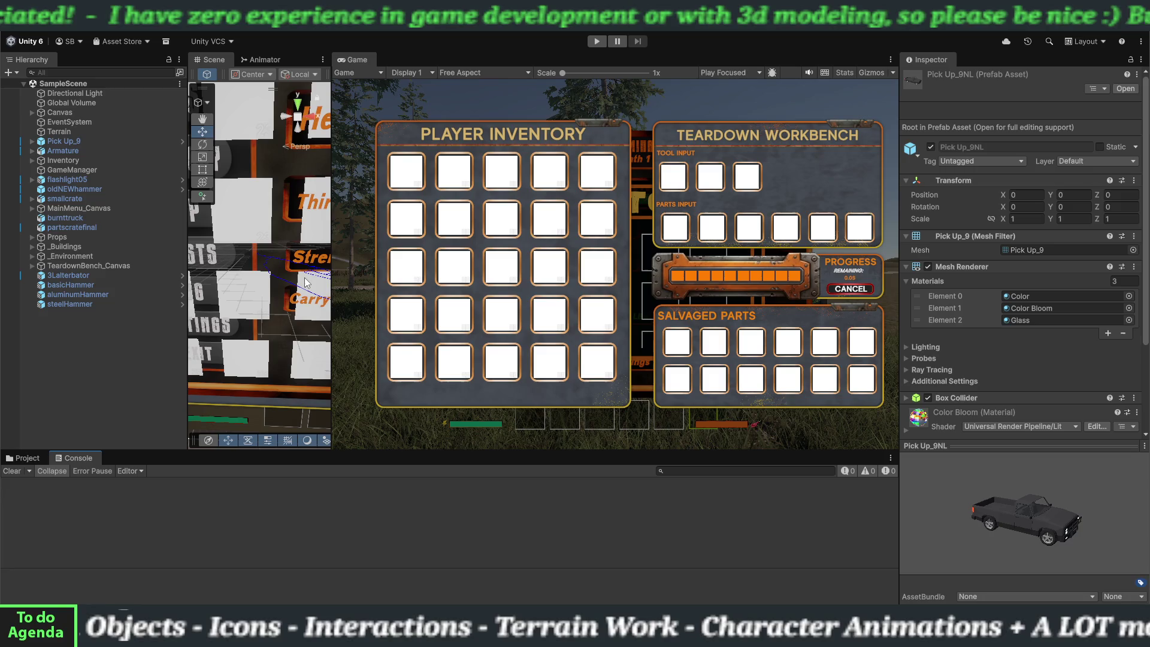
drag(332, 297, 811, 294)
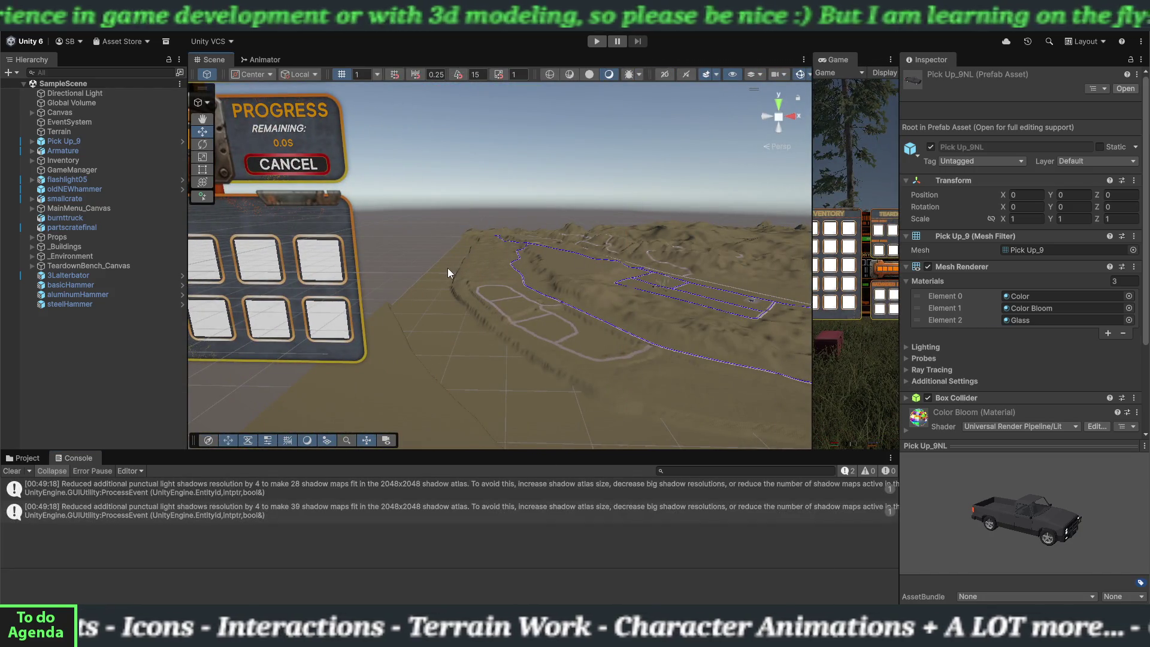
scroll(448, 268, up, 5)
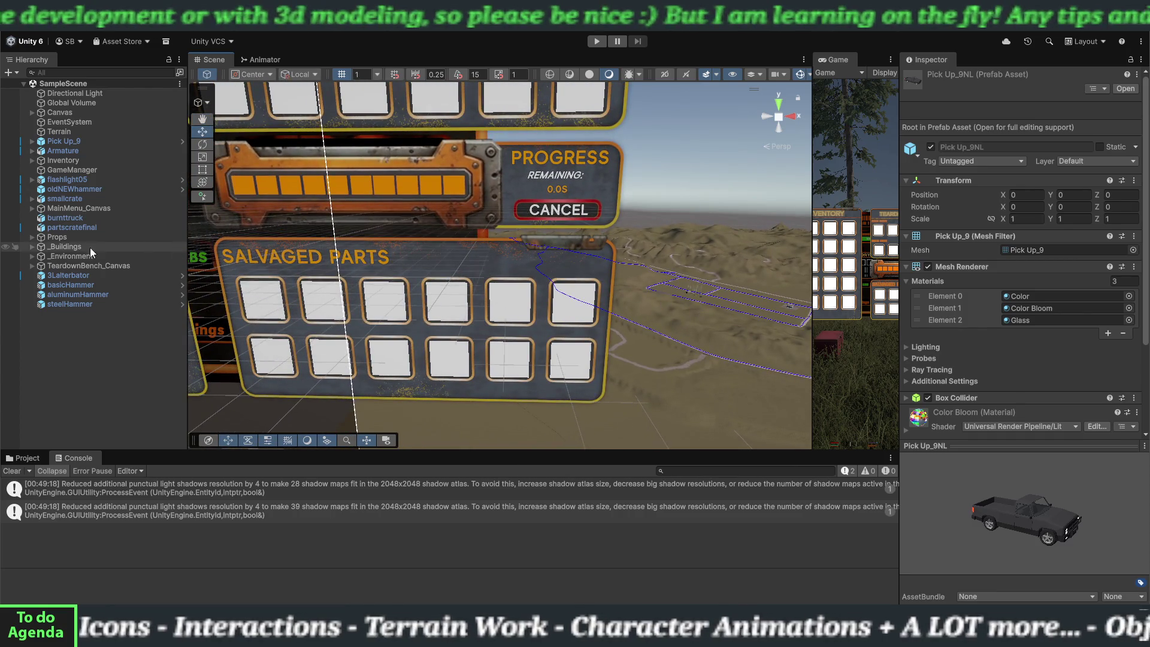
click(527, 194)
scroll(113, 336, down, 2)
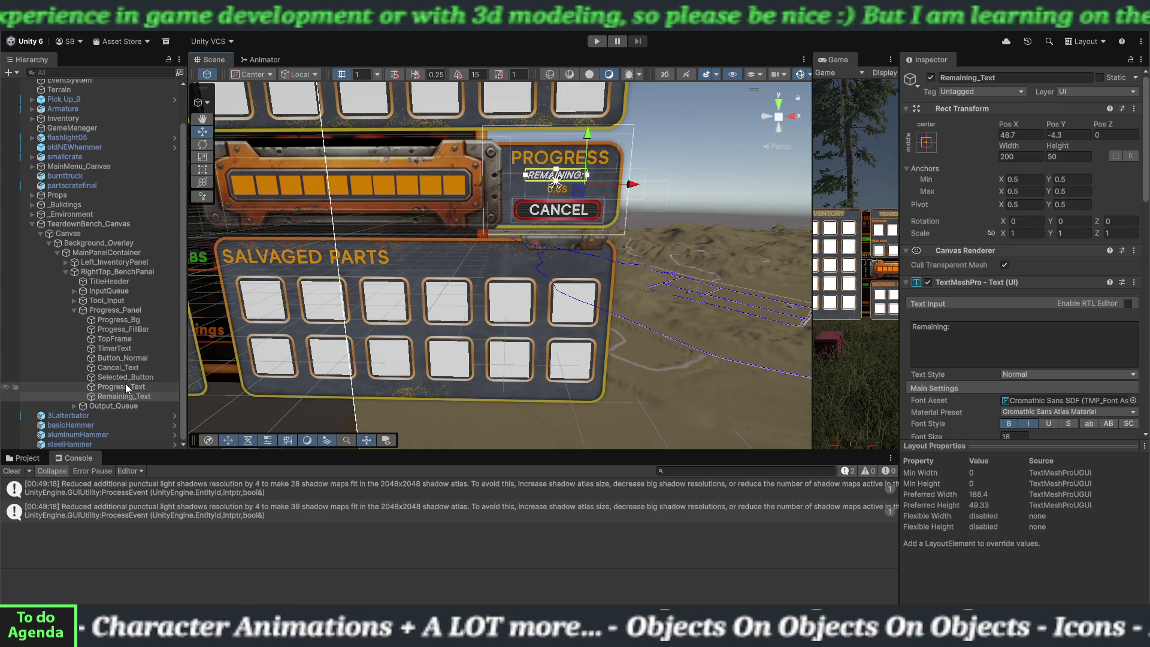
- Select the Progress_Text and TimerText elements in the progress panel
click(125, 388)
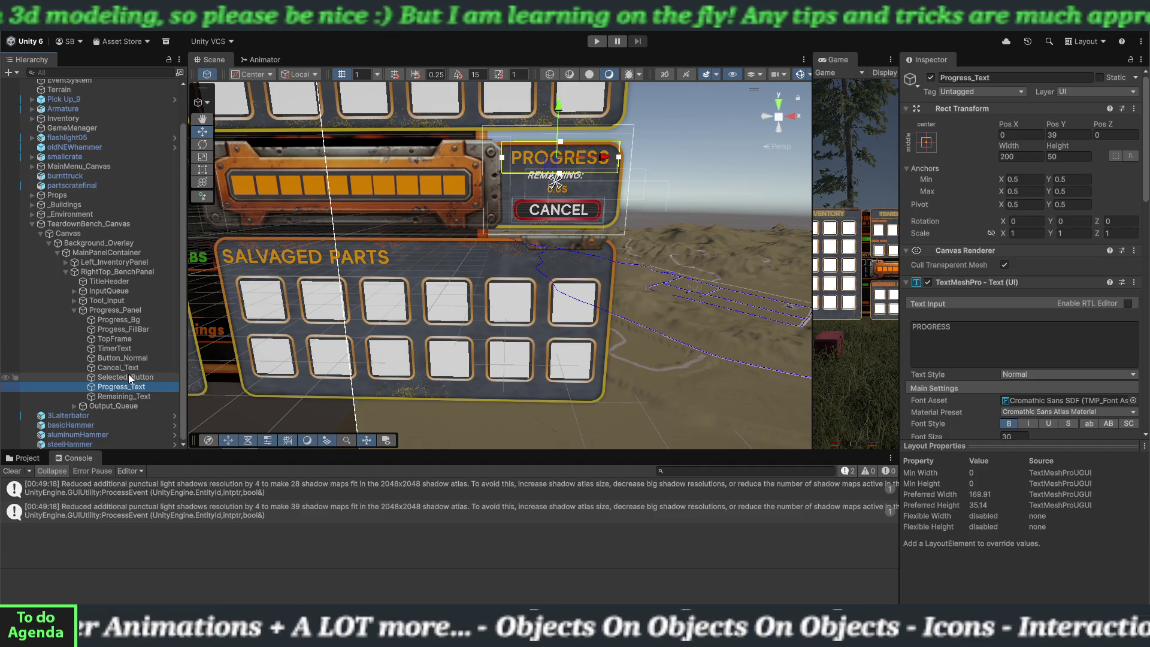
click(127, 347)
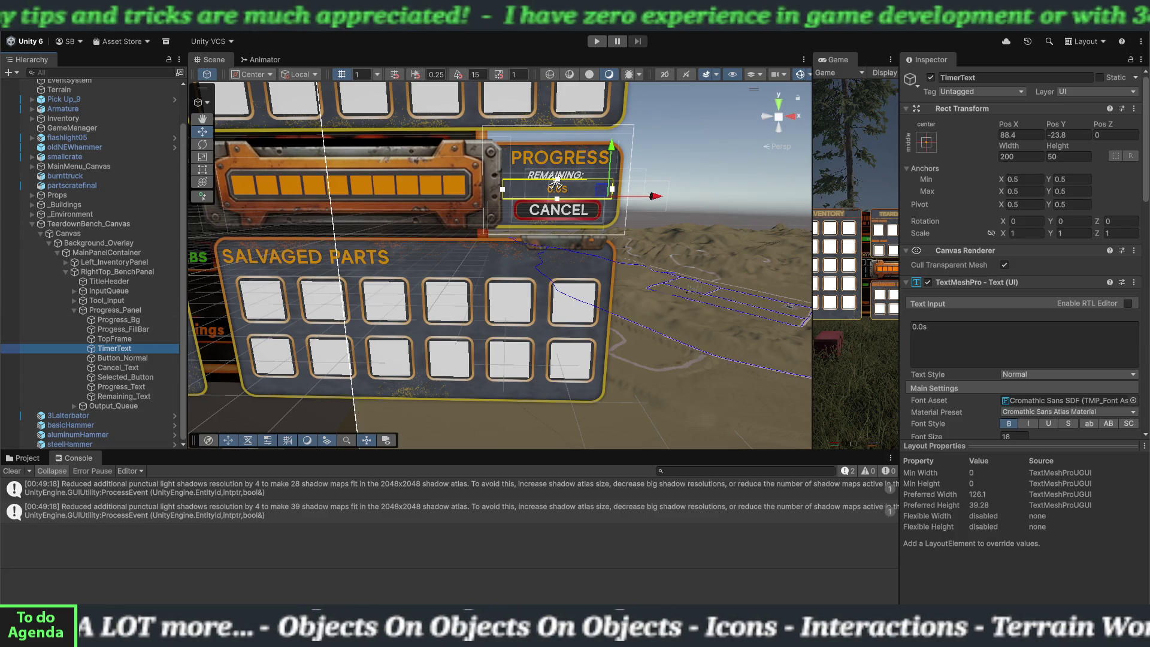
click(556, 181)
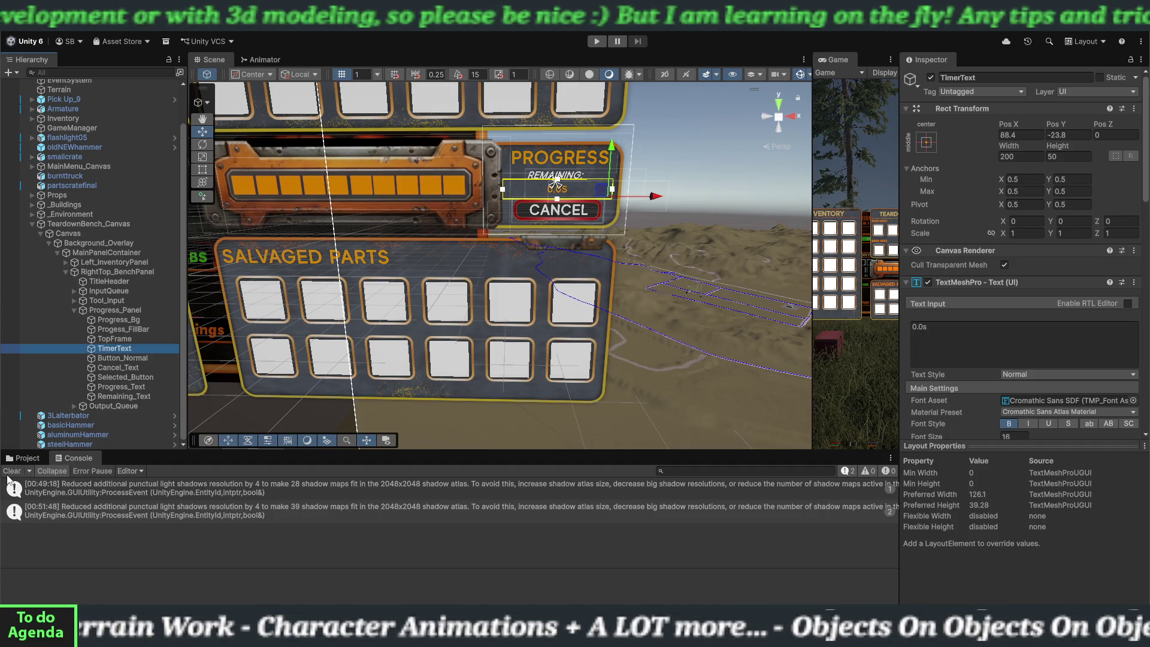
- Clear the Console, widen the Game view, and start Play mode
click(12, 471)
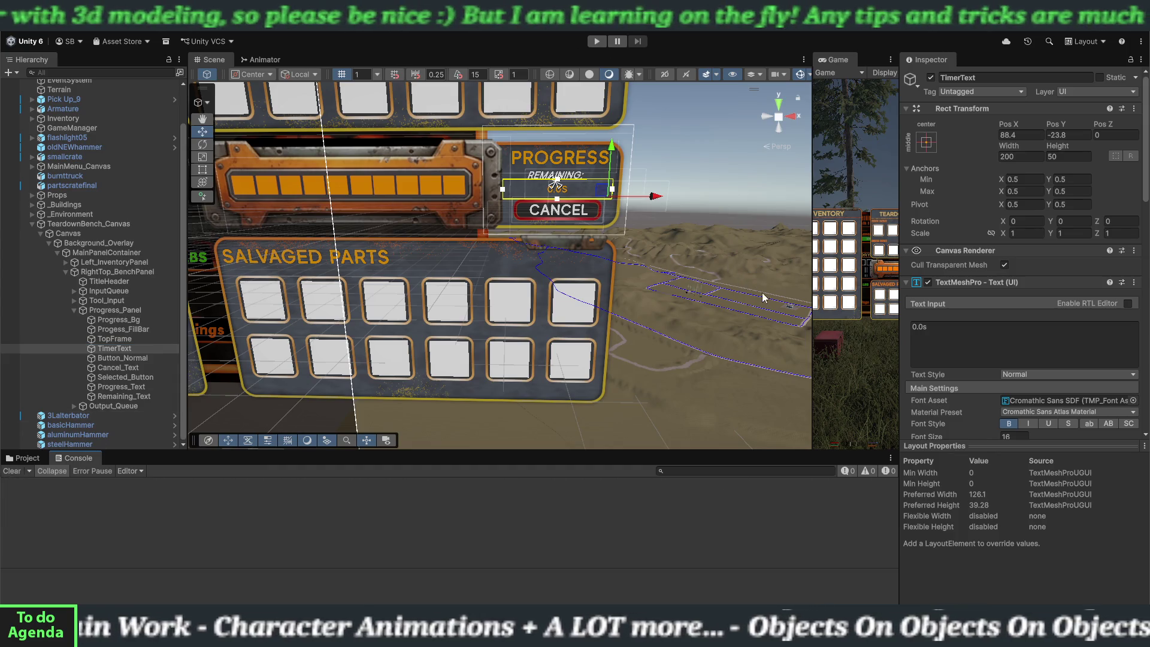
drag(810, 323, 270, 322)
click(596, 42)
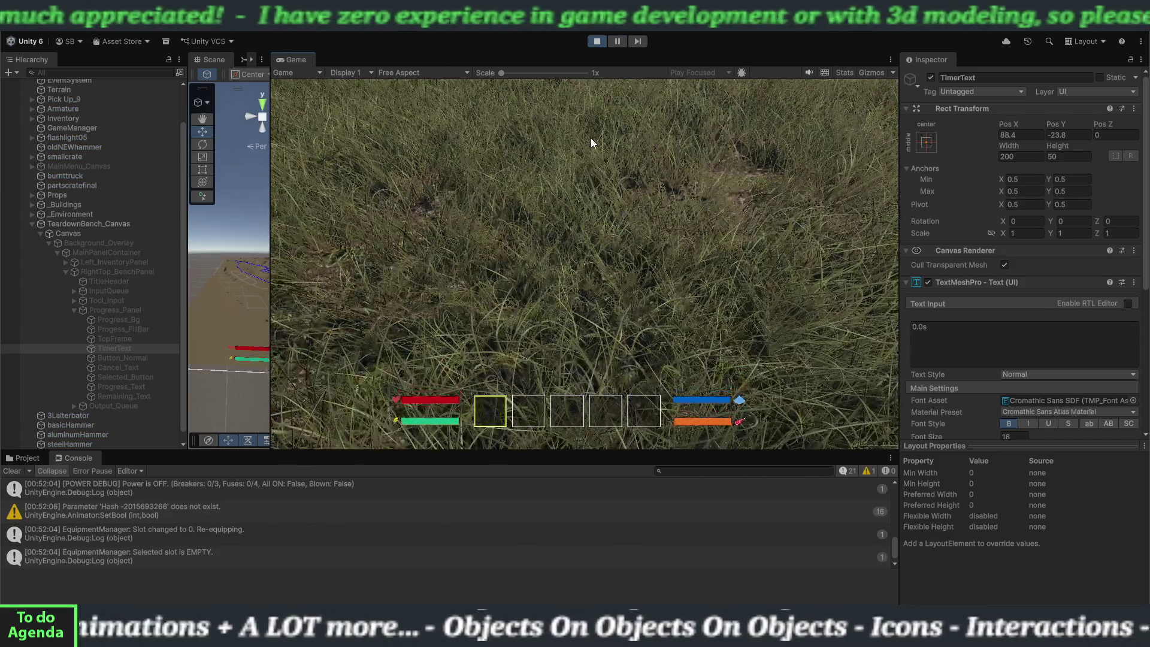
- Collect the alternator and basic hammer, start a bench teardown, cancel it, and reclaim the hammer
key(w)
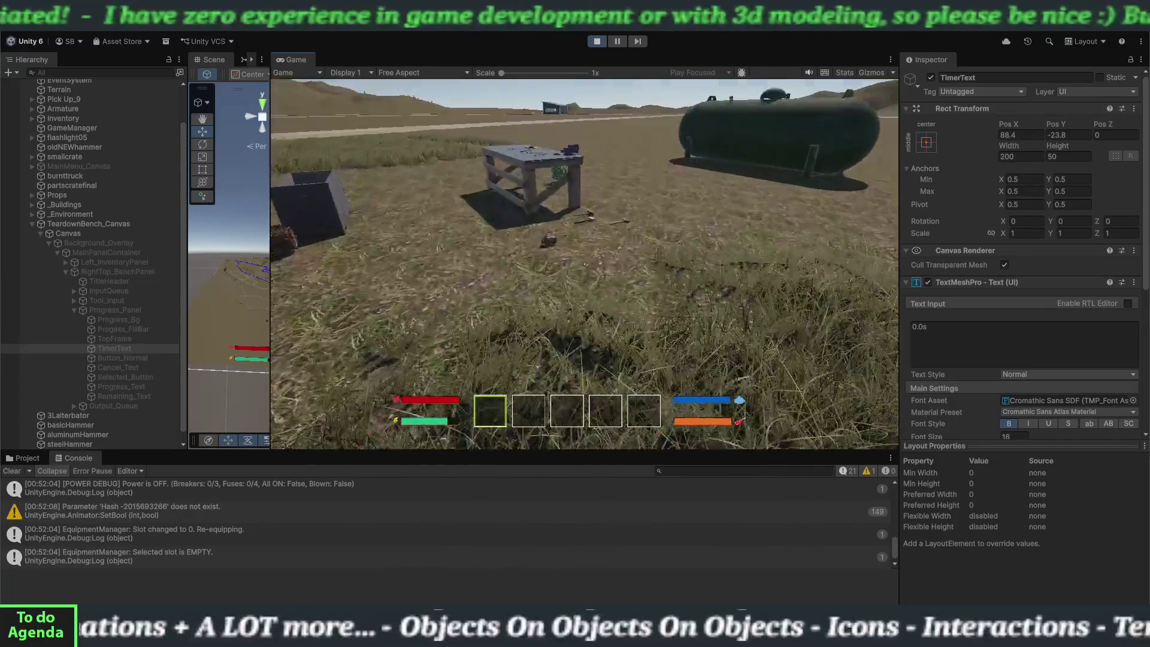
key(e)
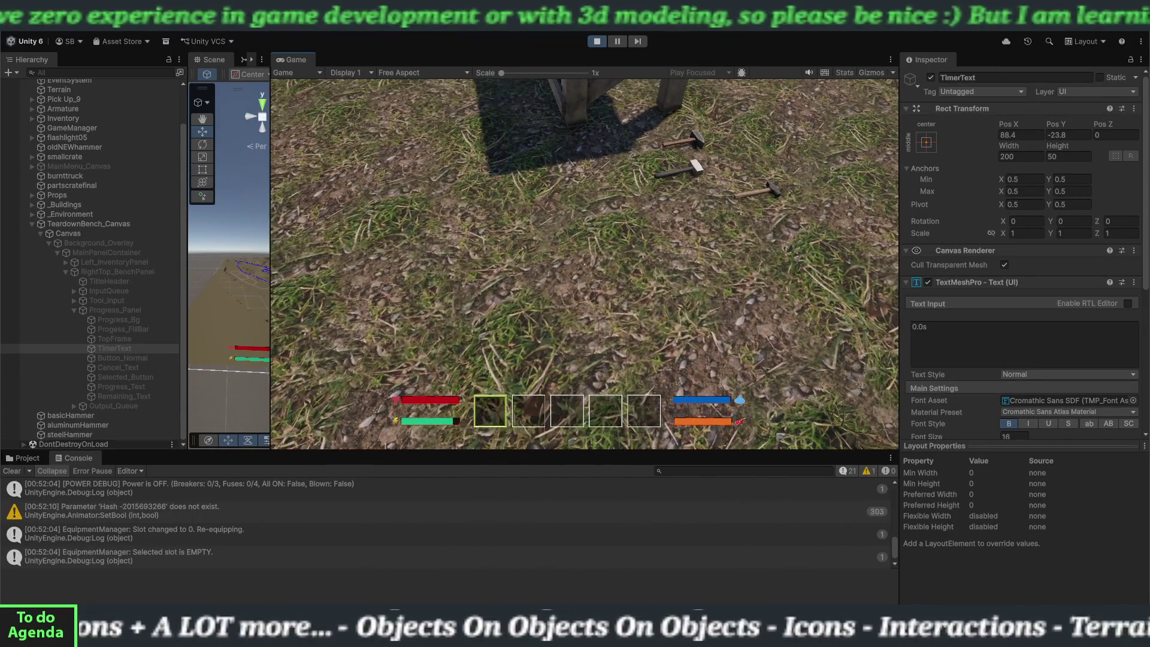
key(e)
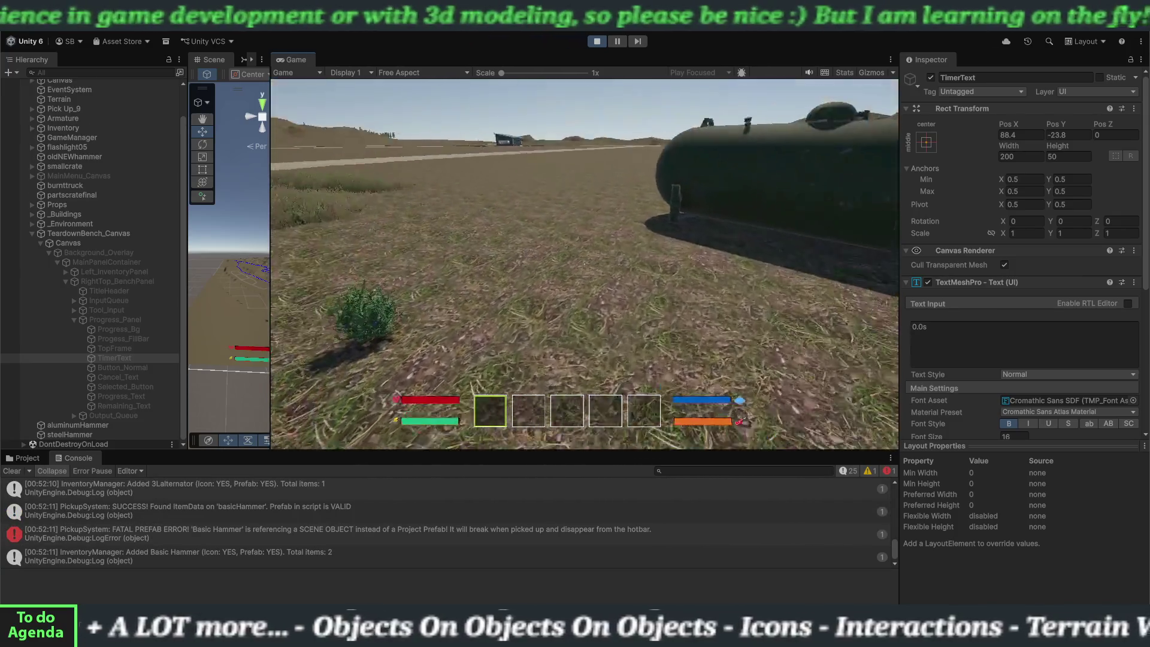
key(e)
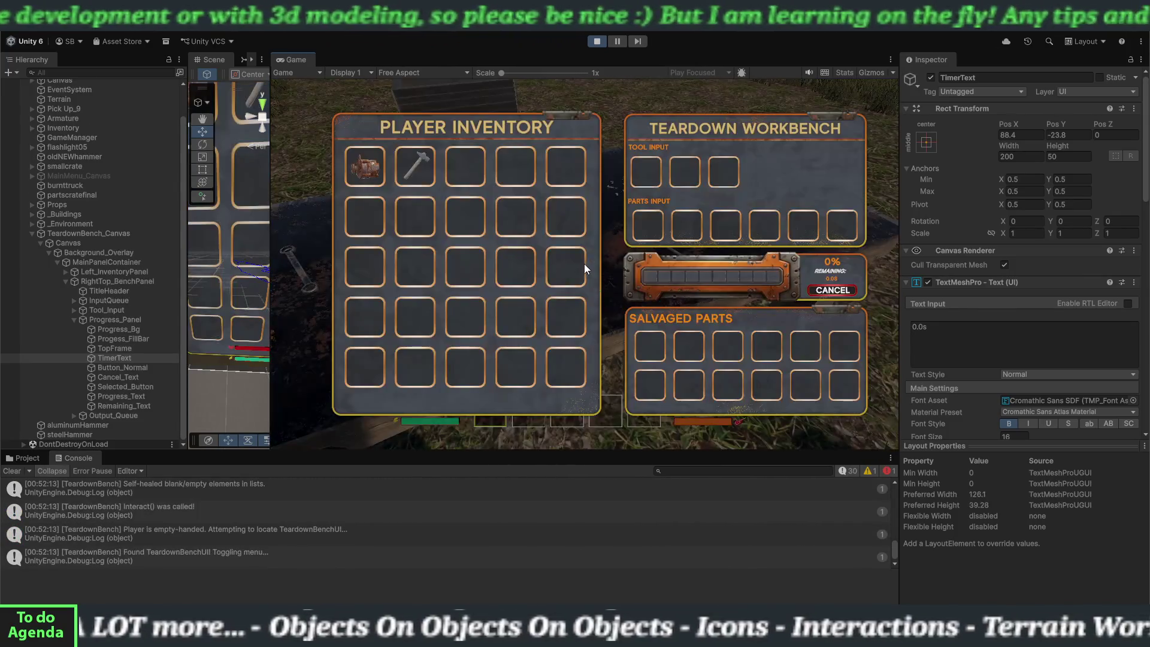
click(416, 172)
click(372, 168)
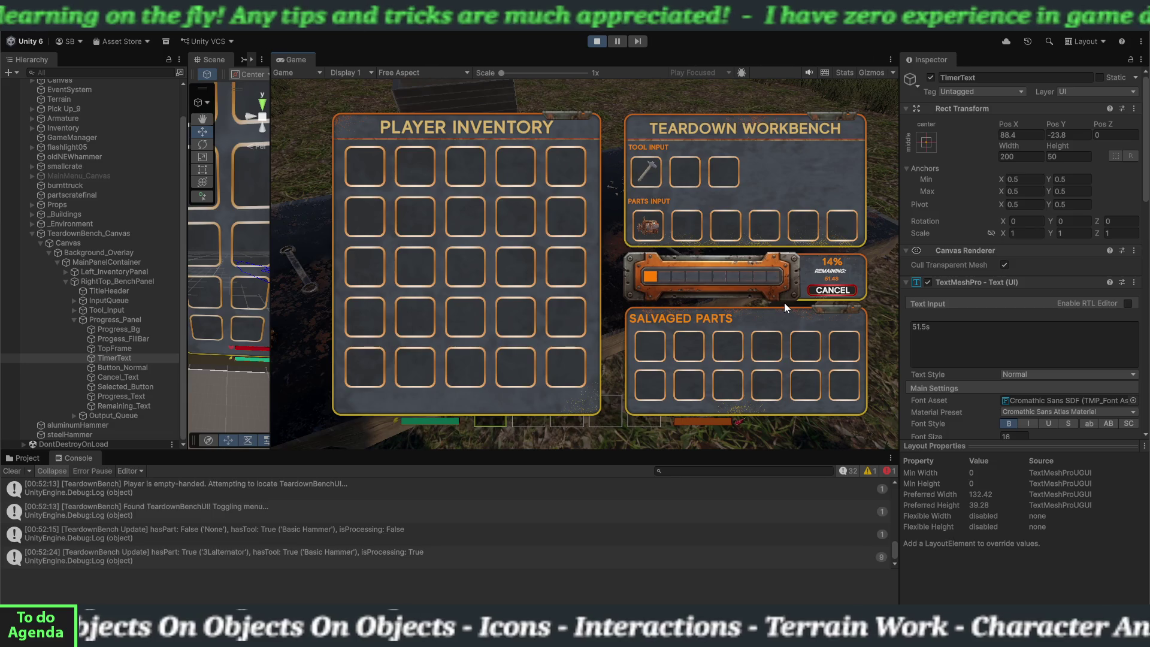
click(819, 289)
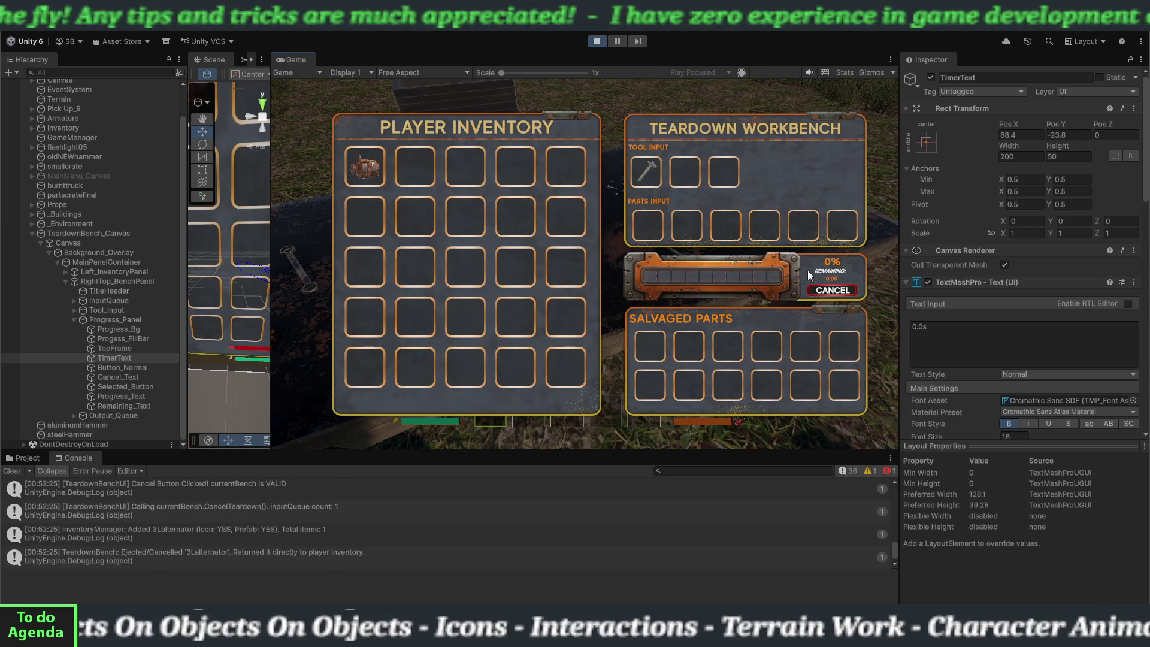
click(654, 168)
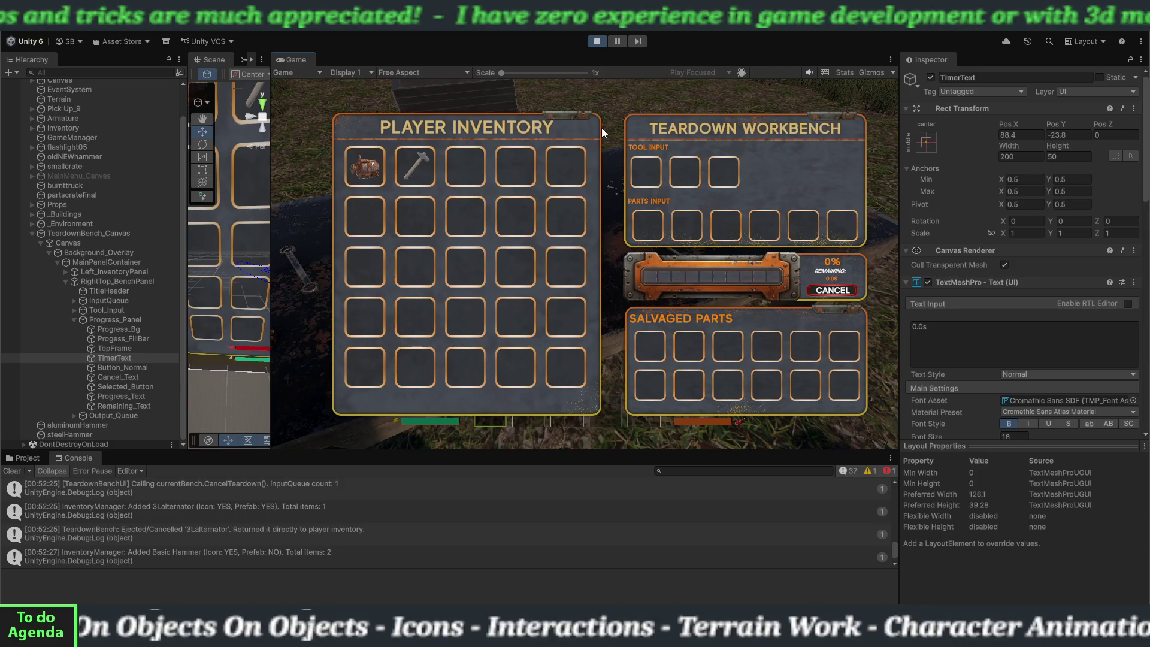
key(Escape)
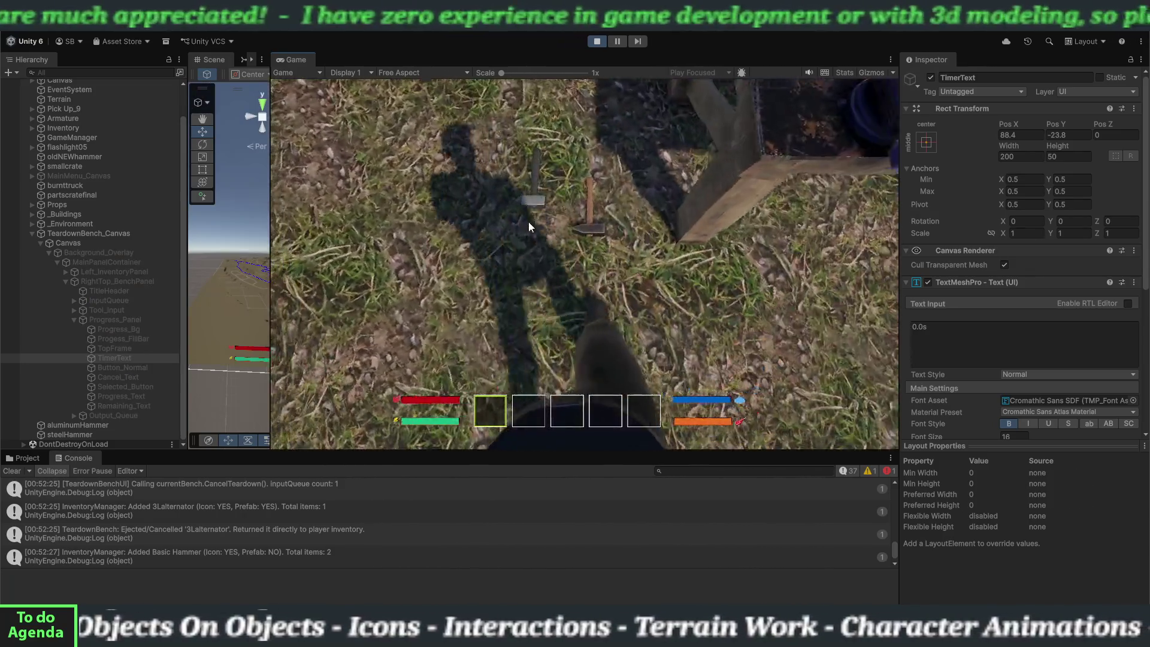
- Pick up the aluminum and steel hammers, cancel an aluminum-hammer teardown, then load the steel hammer and alternator
key(e)
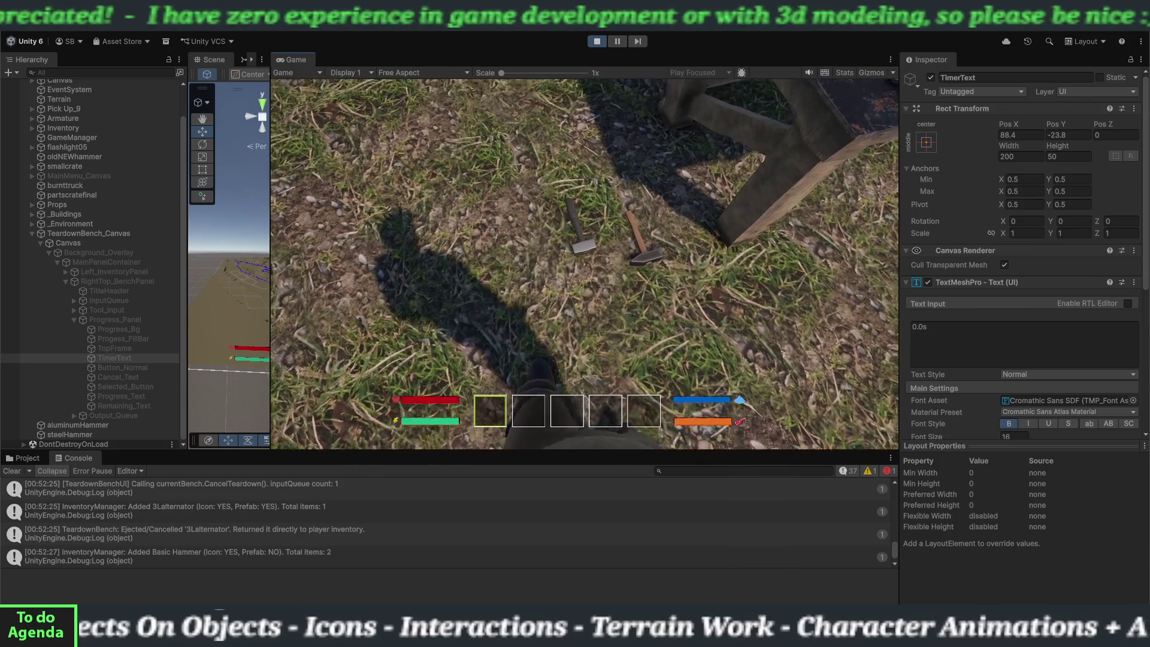
key(e)
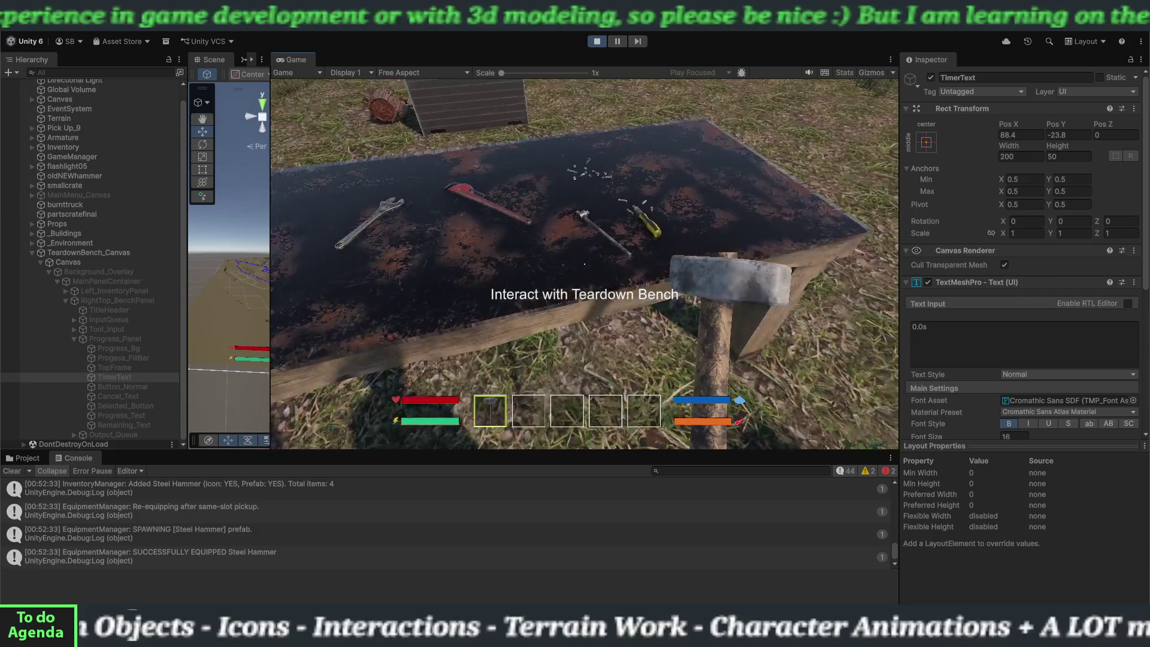
key(2)
key(e)
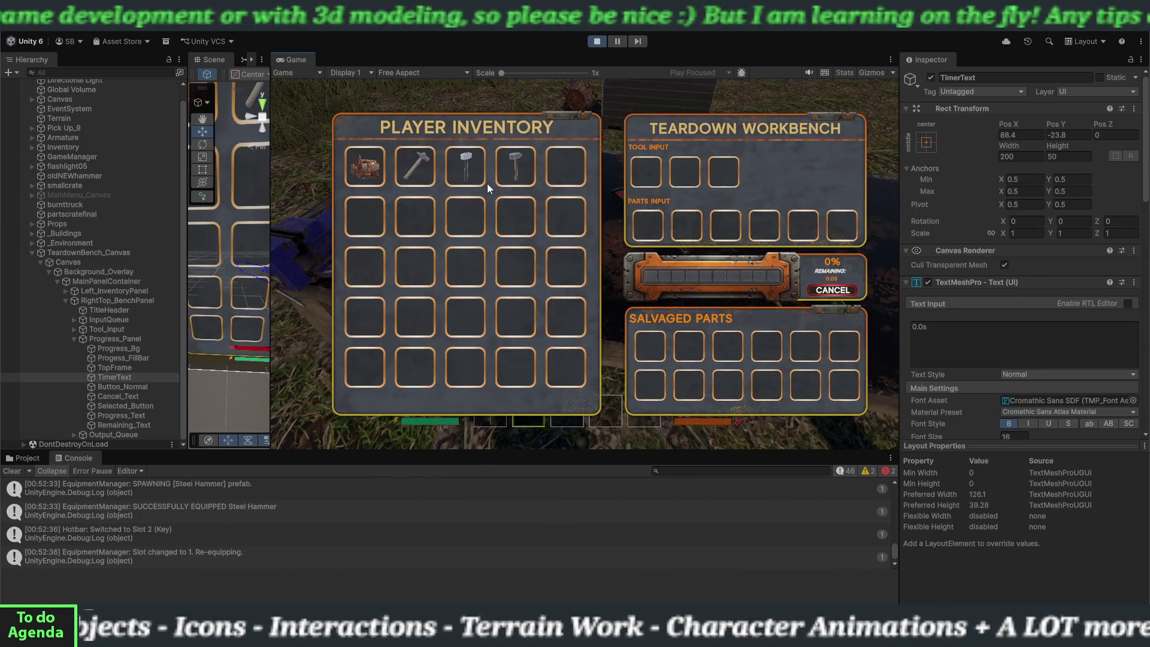
click(472, 176)
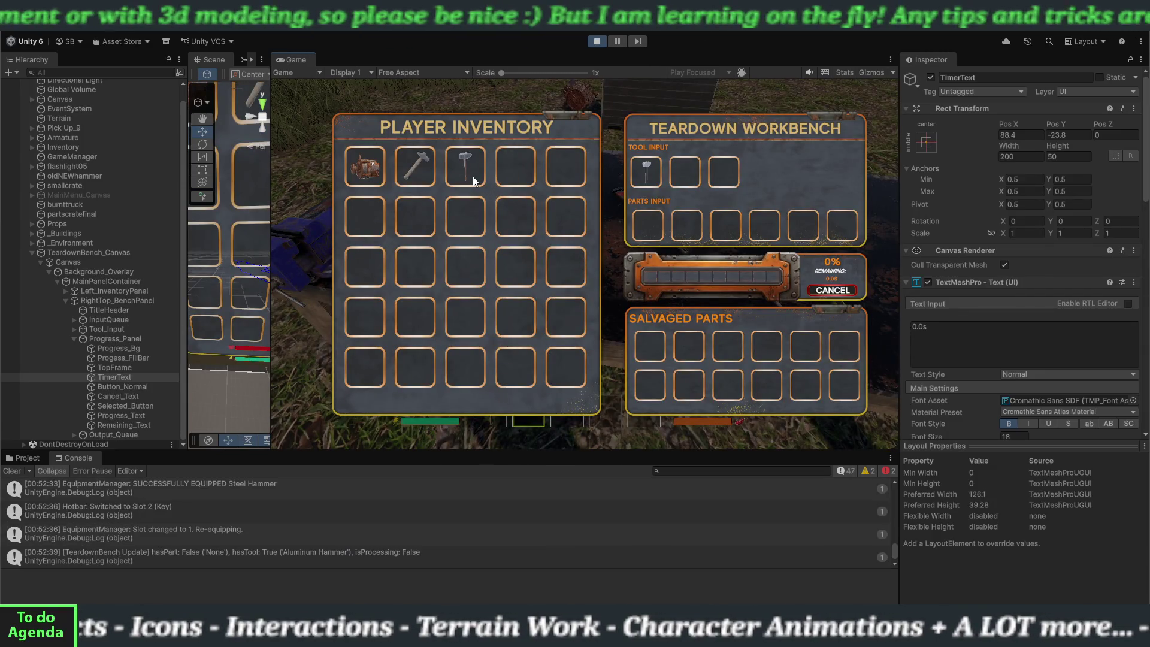
click(374, 174)
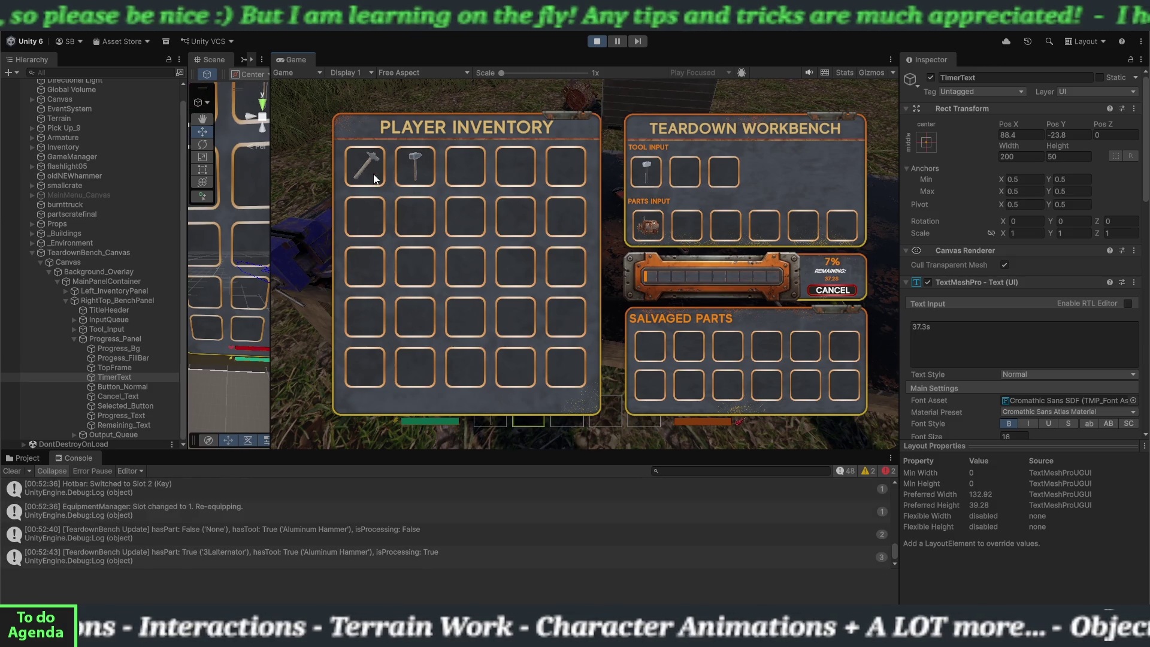
click(833, 290)
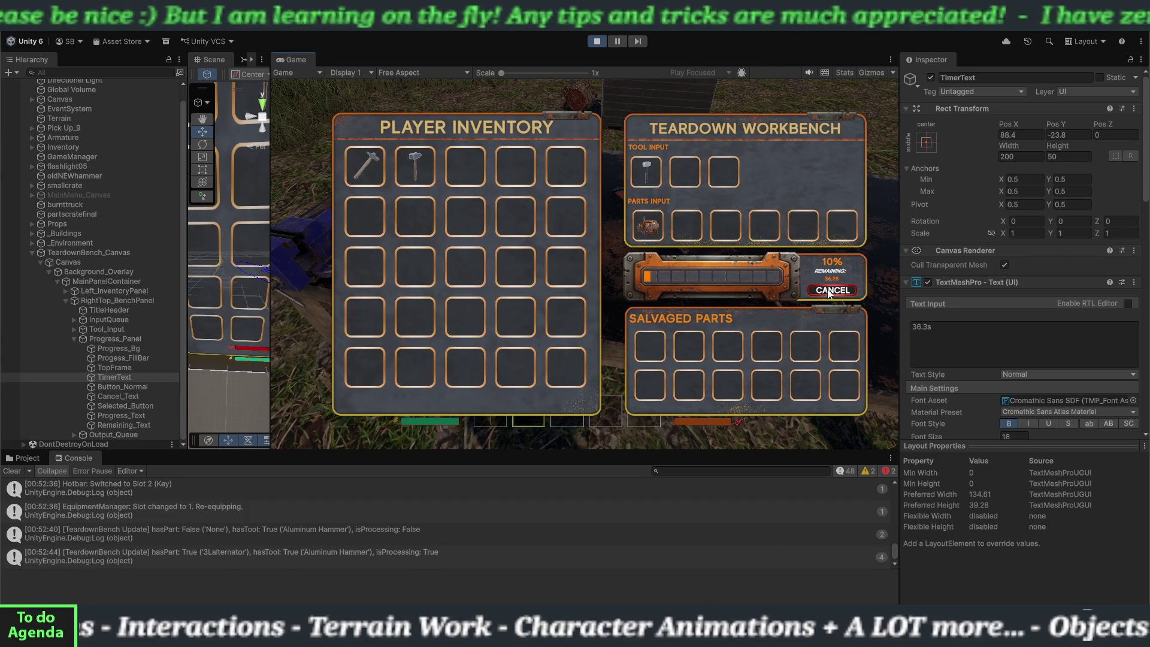
click(641, 181)
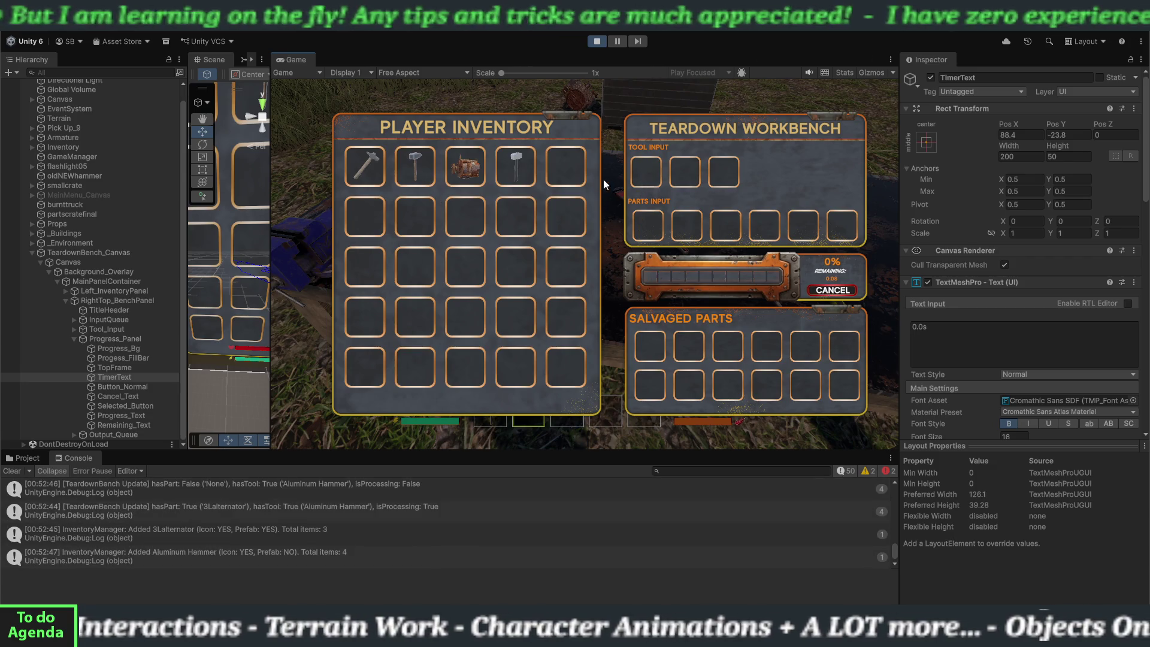
click(414, 168)
click(424, 171)
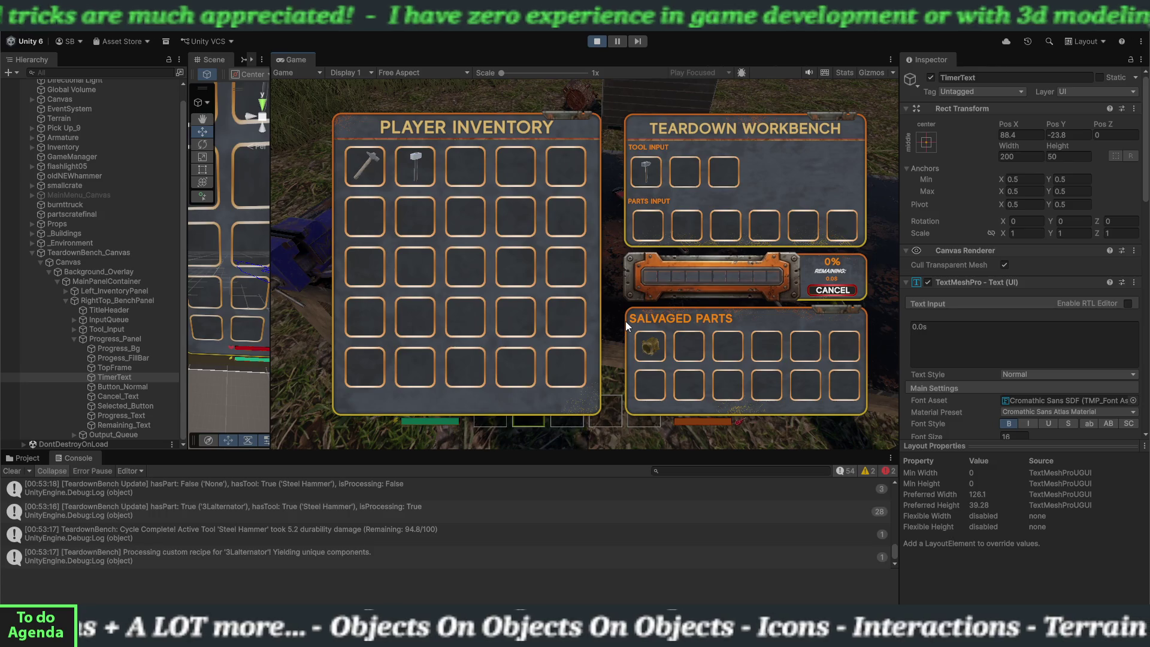
- Collect the salvaged cast aluminum, check it in the inventory, and stop Play mode
click(647, 345)
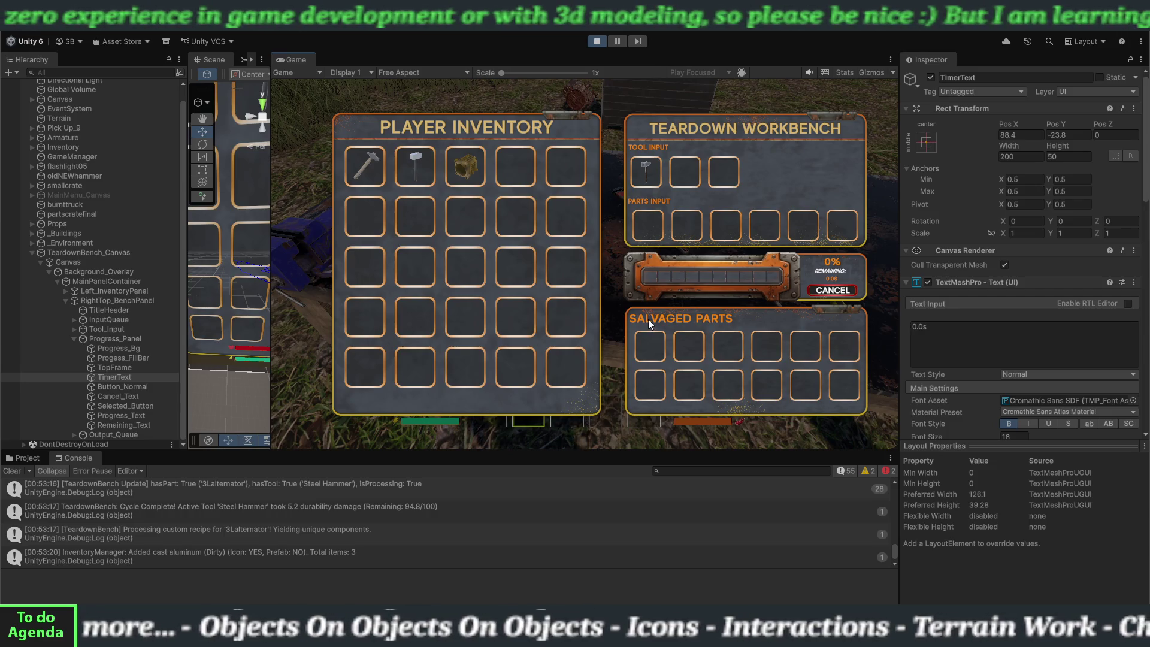
key(Escape)
key(i)
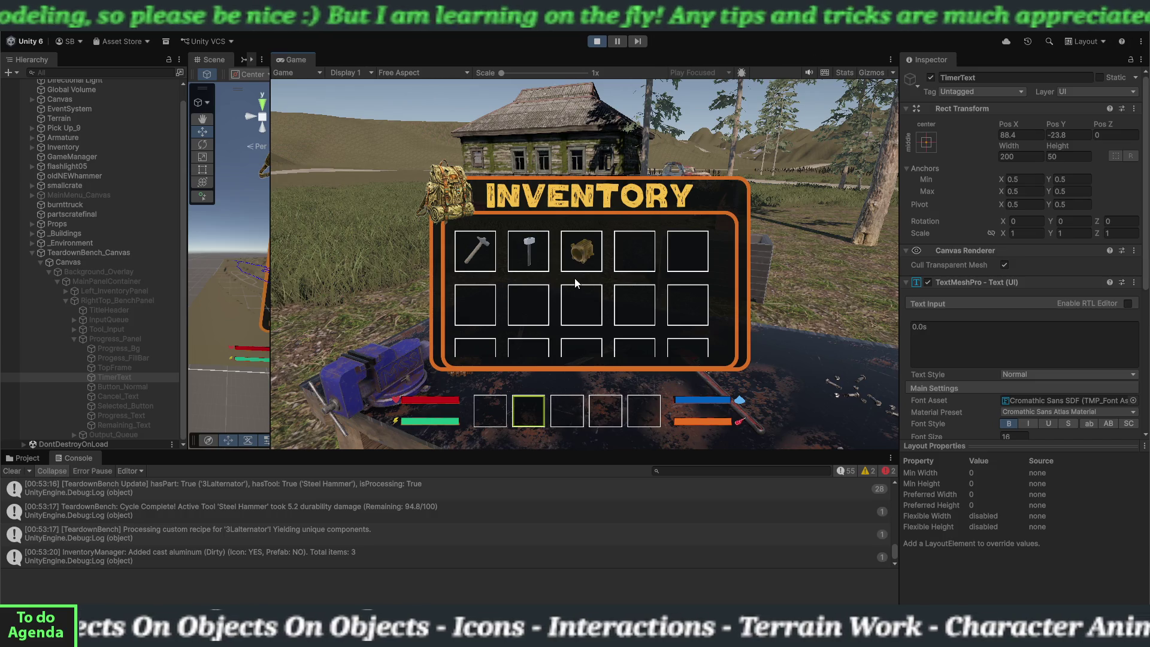
key(i)
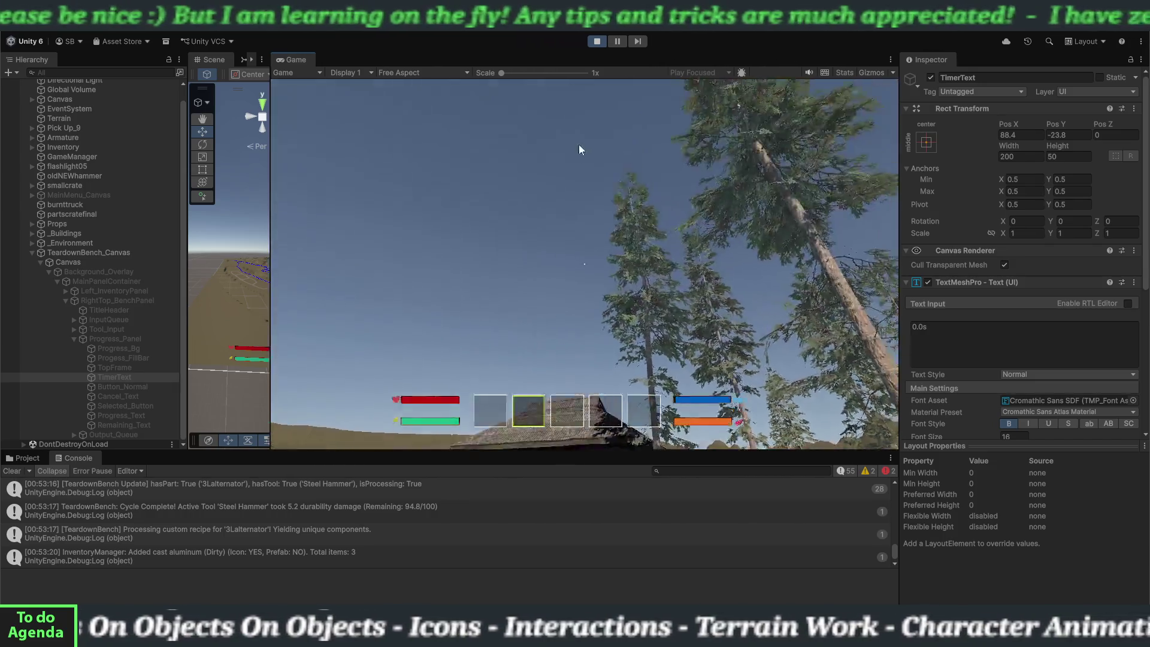
click(596, 42)
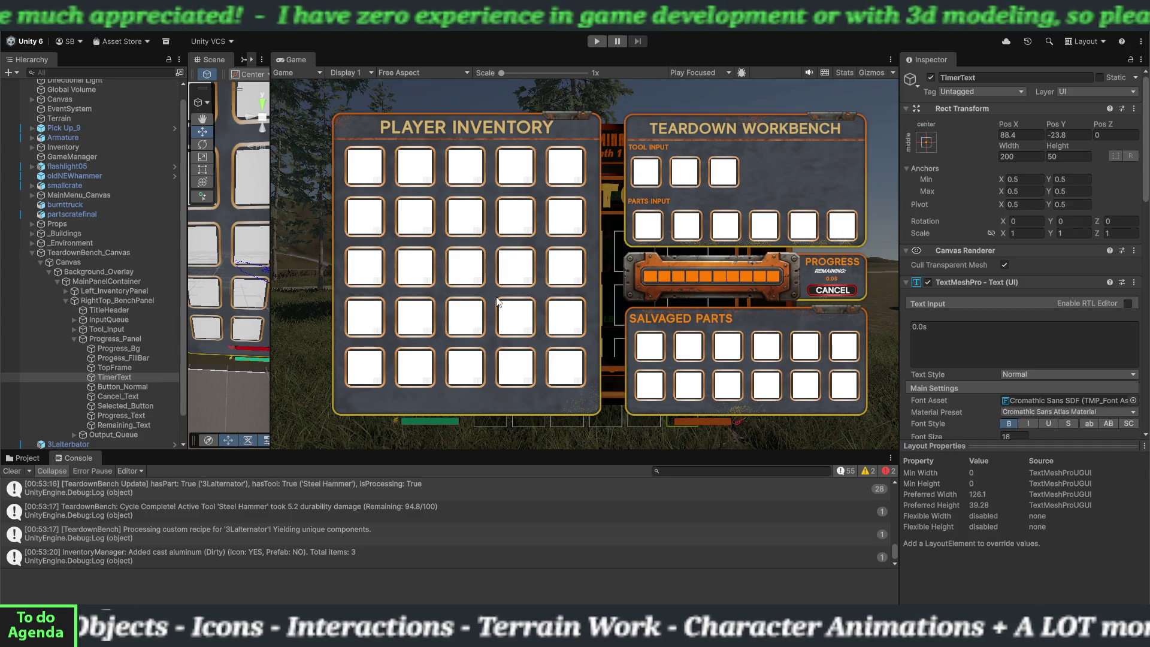
- Frame the timer text in the Scene view, collapse TeardownBench_Canvas, and clear the Console
drag(271, 268, 715, 267)
key(f)
scroll(430, 286, down, 5)
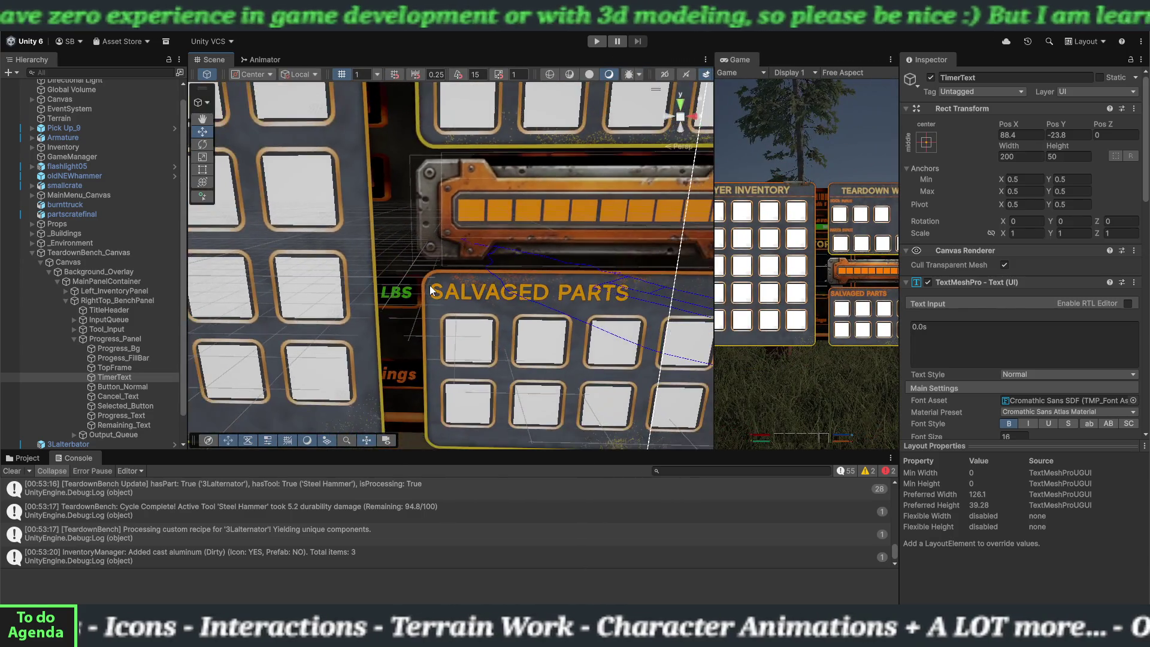
scroll(429, 286, down, 5)
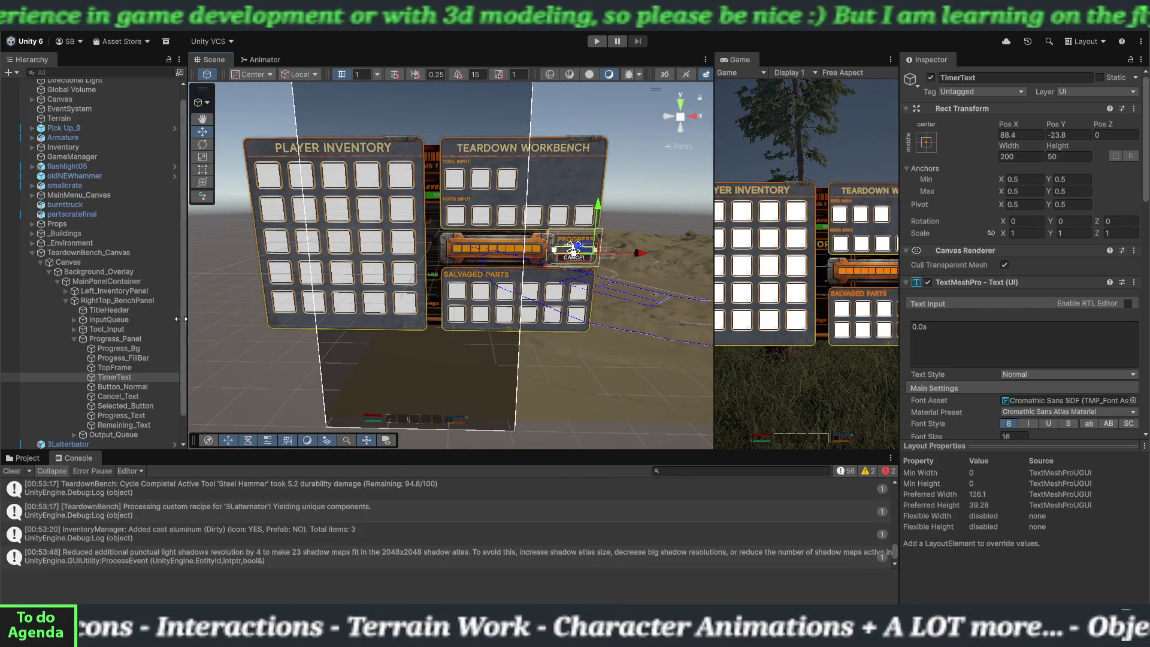
click(32, 252)
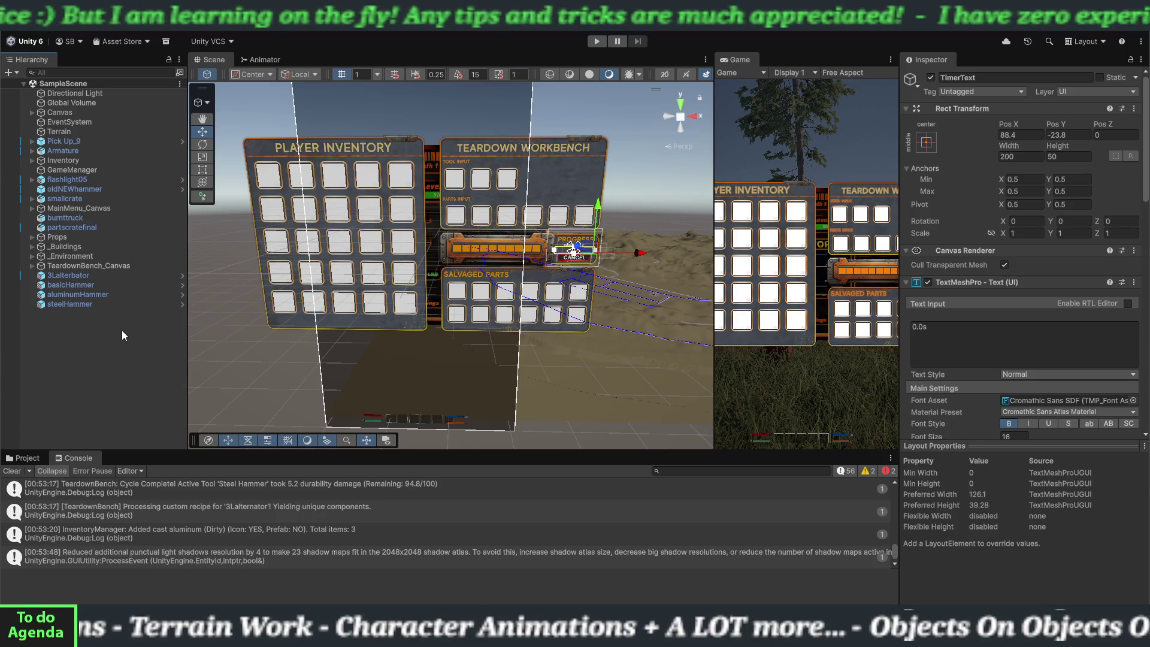
click(13, 472)
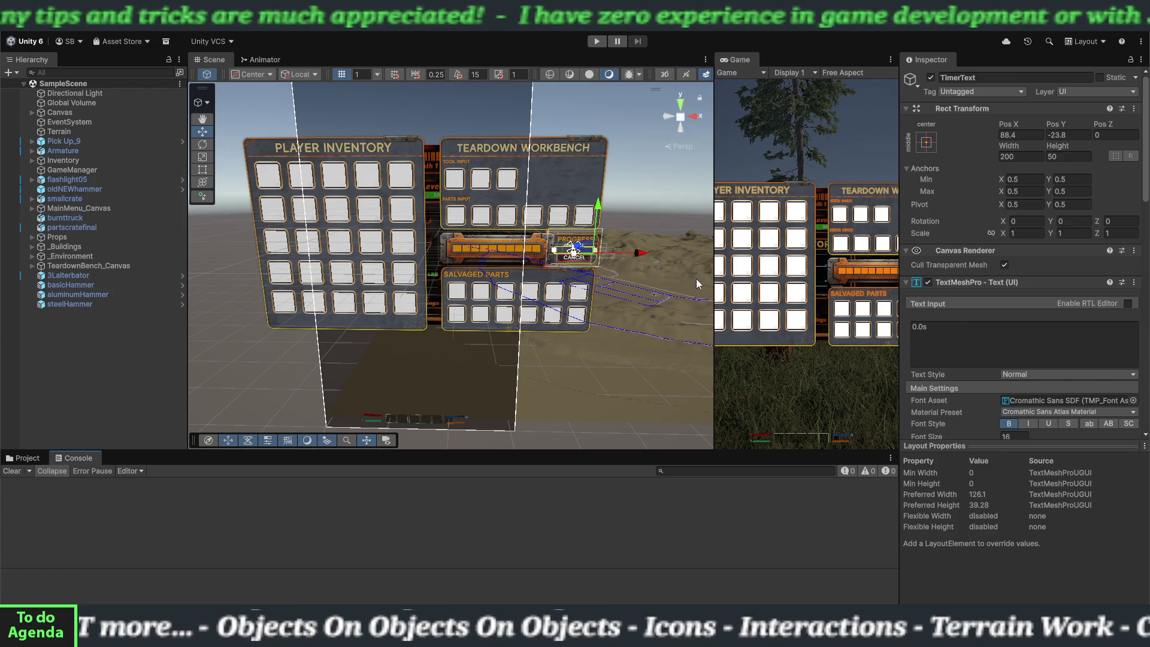
drag(711, 285, 573, 266)
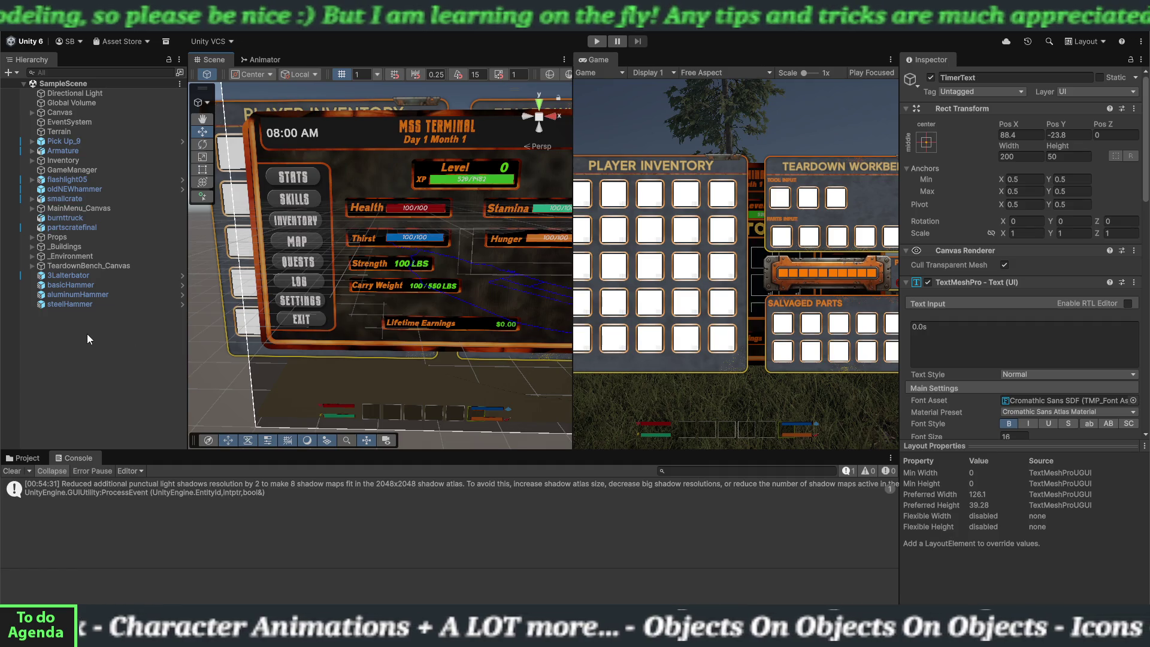
- Deselect the TimerText object
click(96, 349)
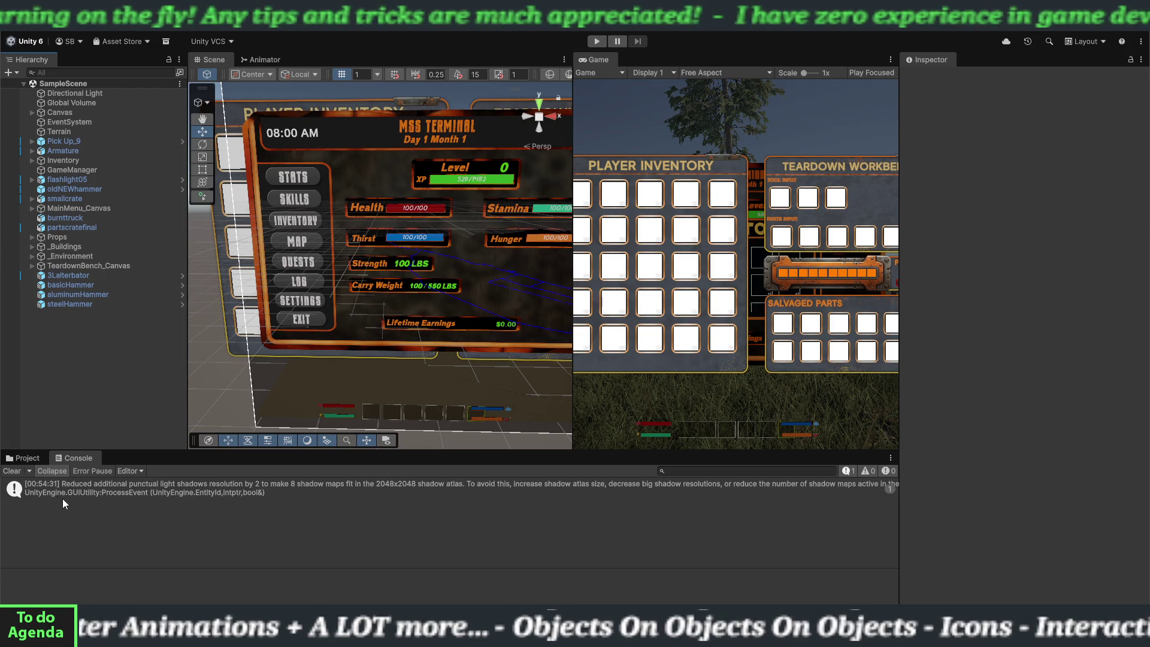
- Switch to the Project window and open the Props folder
click(24, 458)
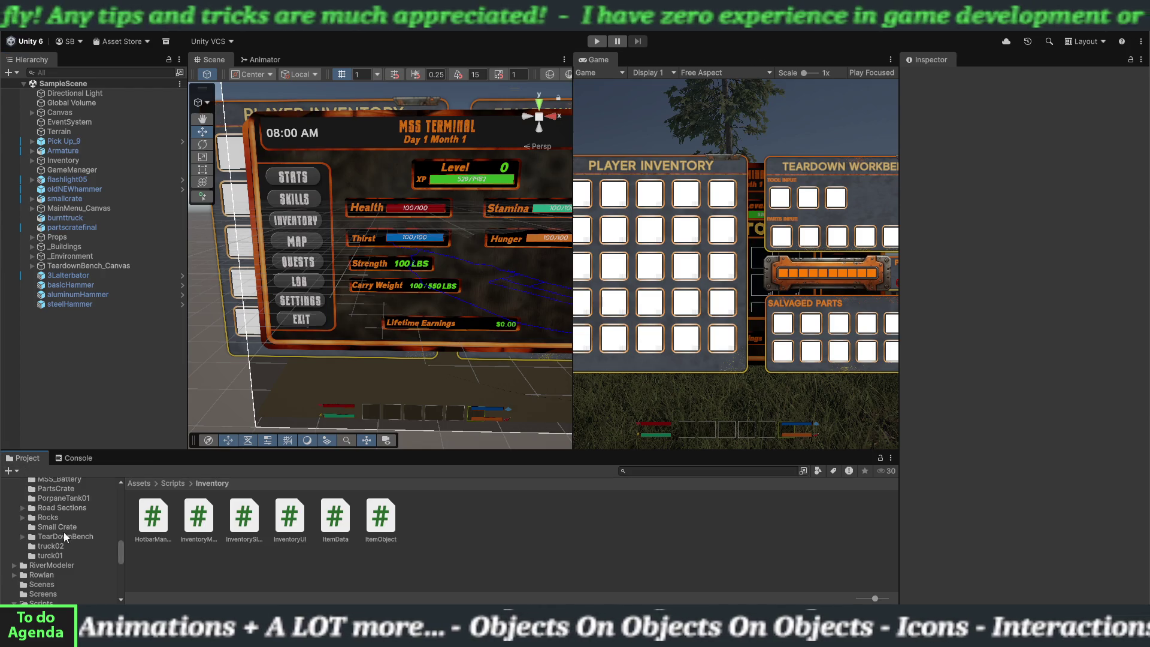
scroll(70, 542, up, 3)
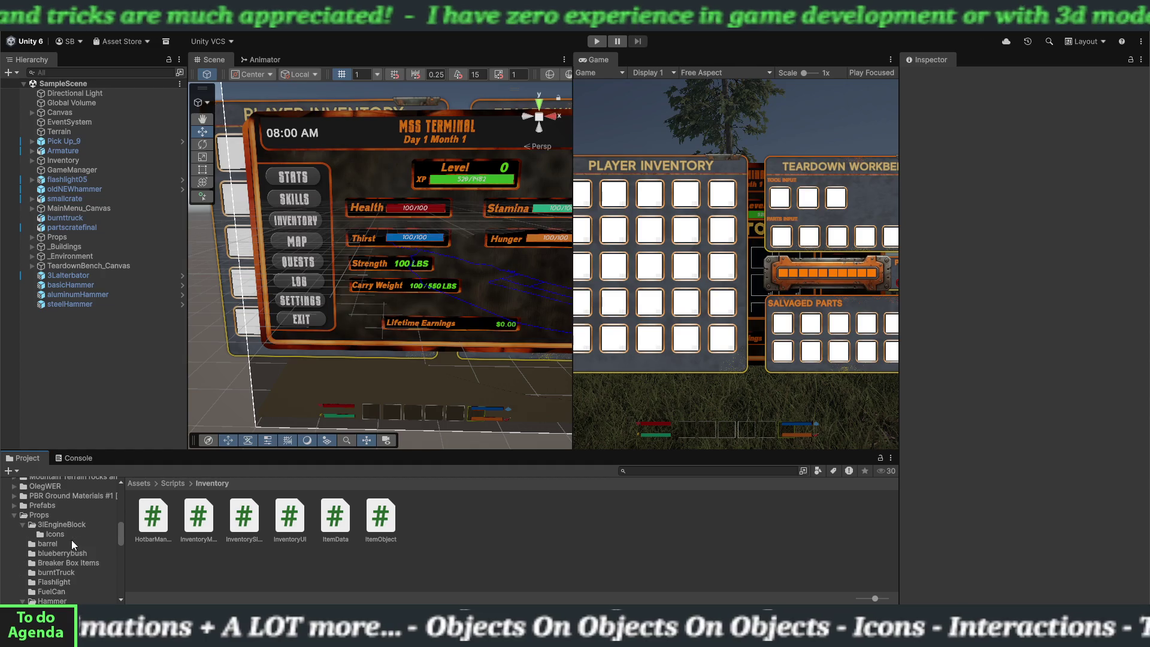
click(39, 515)
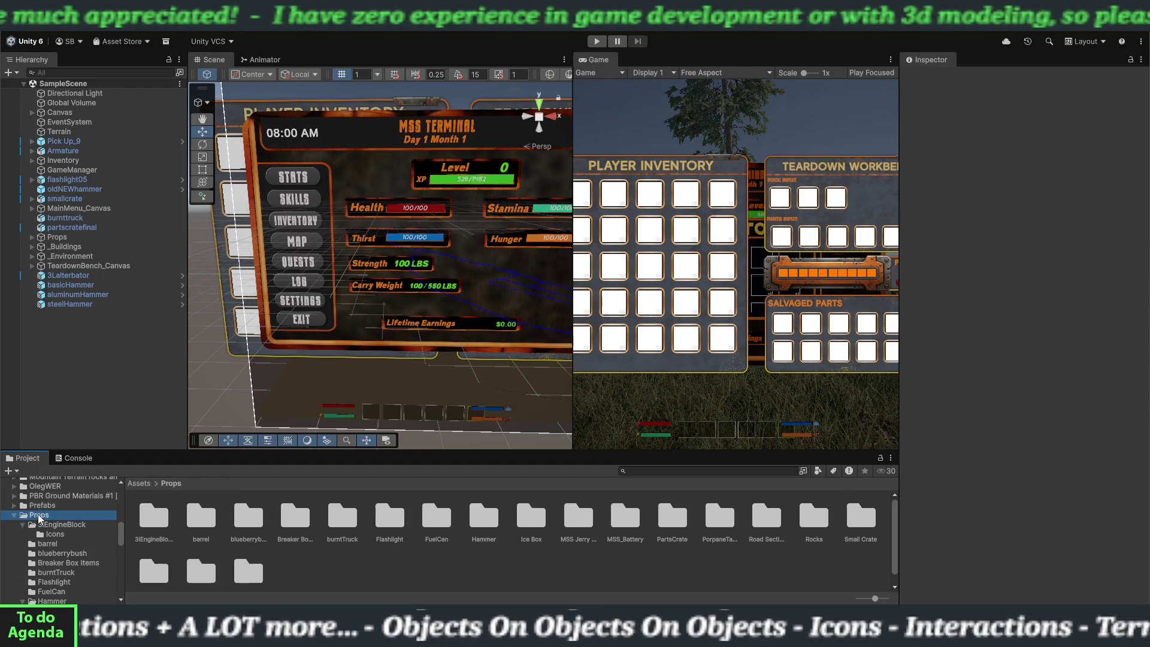
- Create a folder named 'Water Flask' in Props and open it
right_click(325, 561)
mouse_move(443, 219)
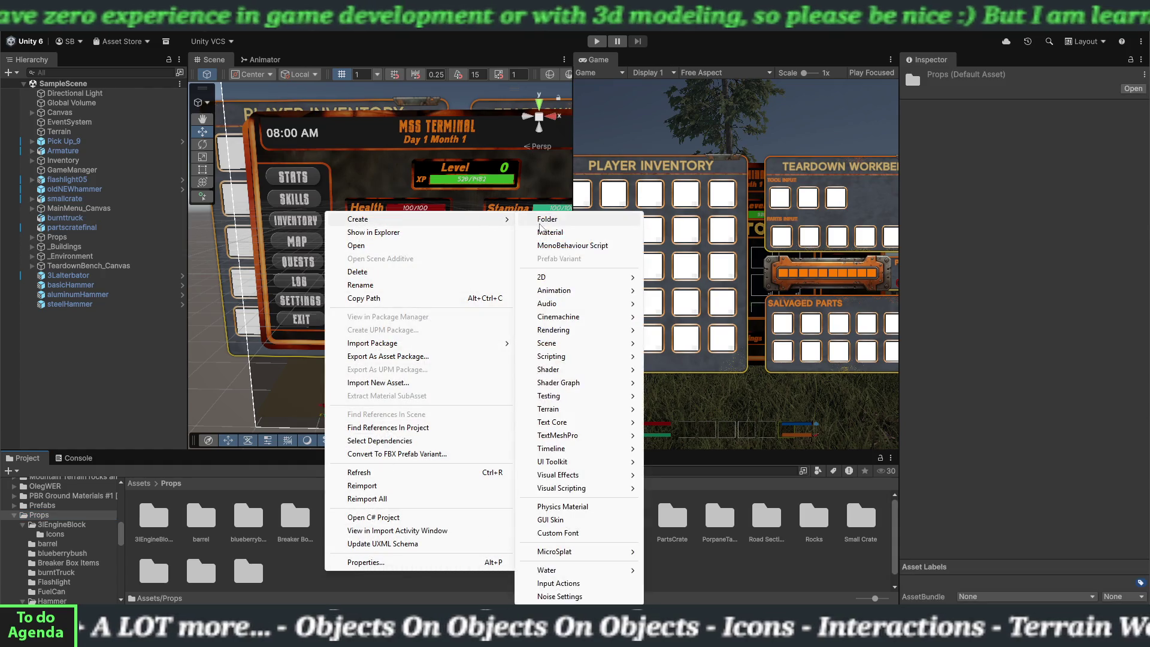
click(550, 221)
text(Water F)
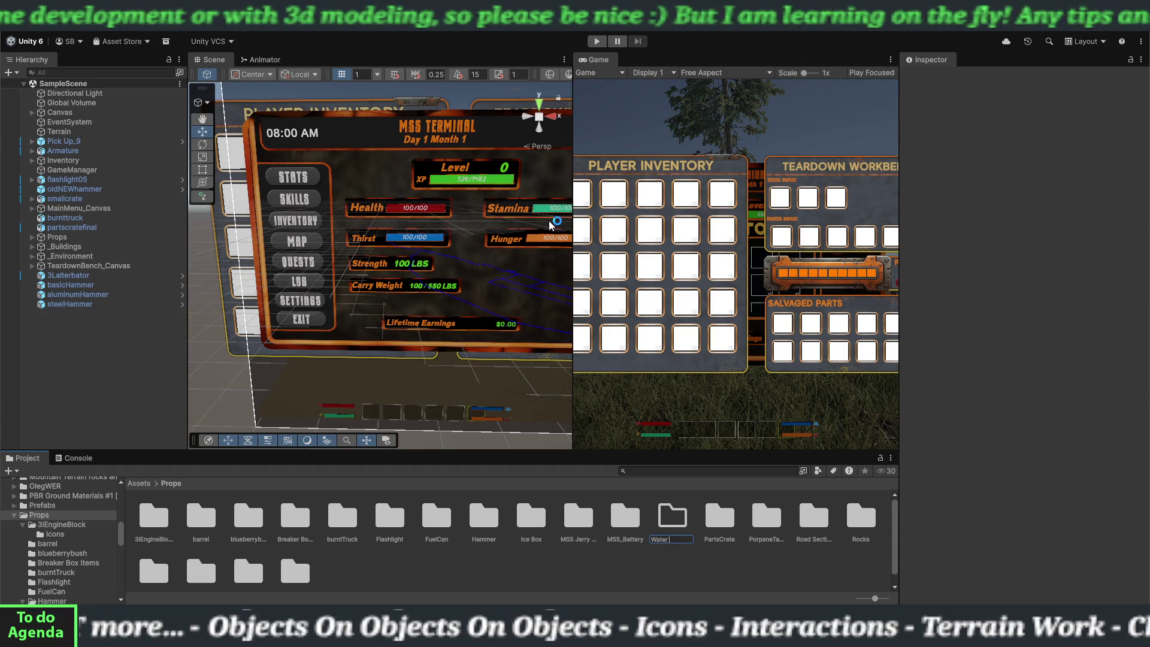
text(l)
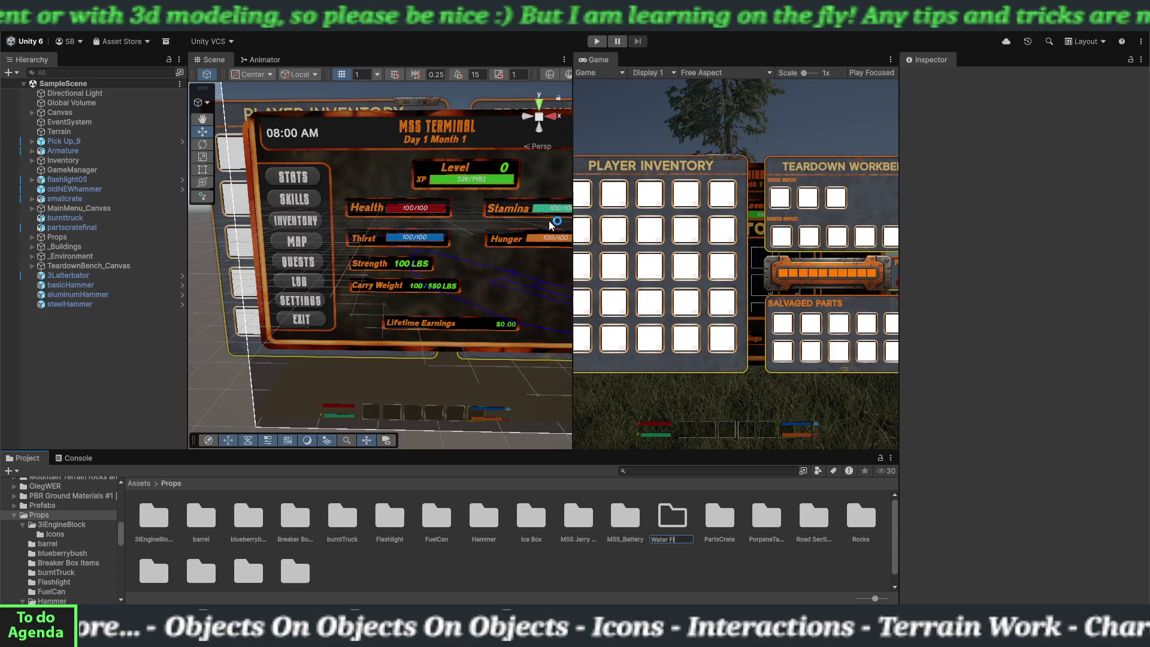
text(ask)
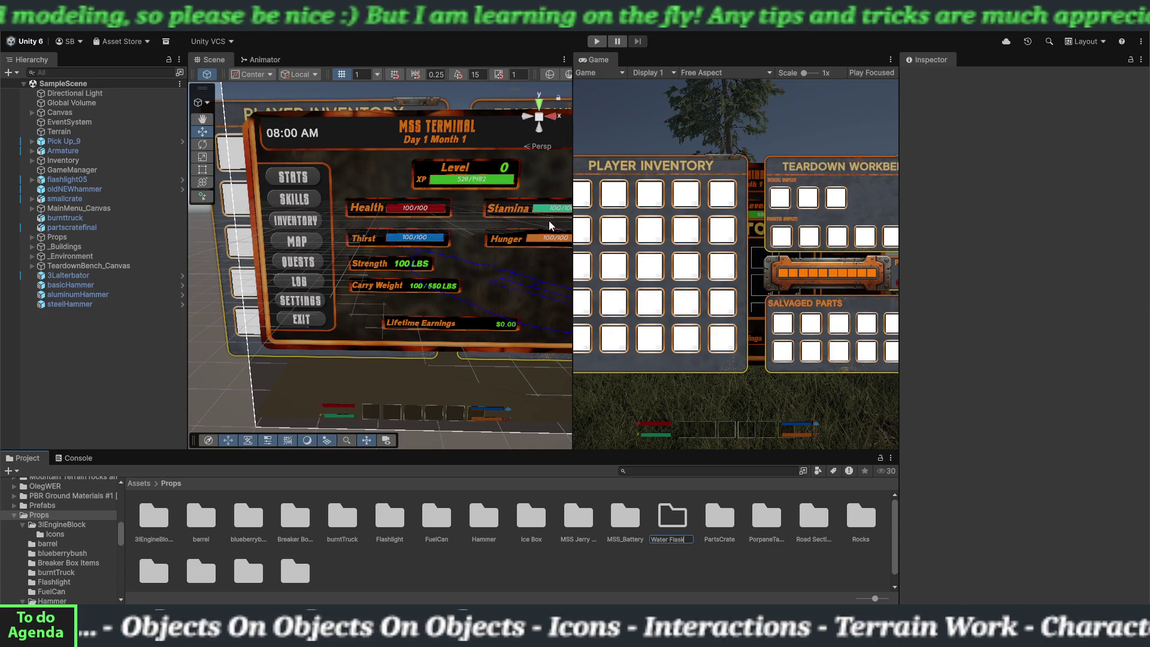
key(Return)
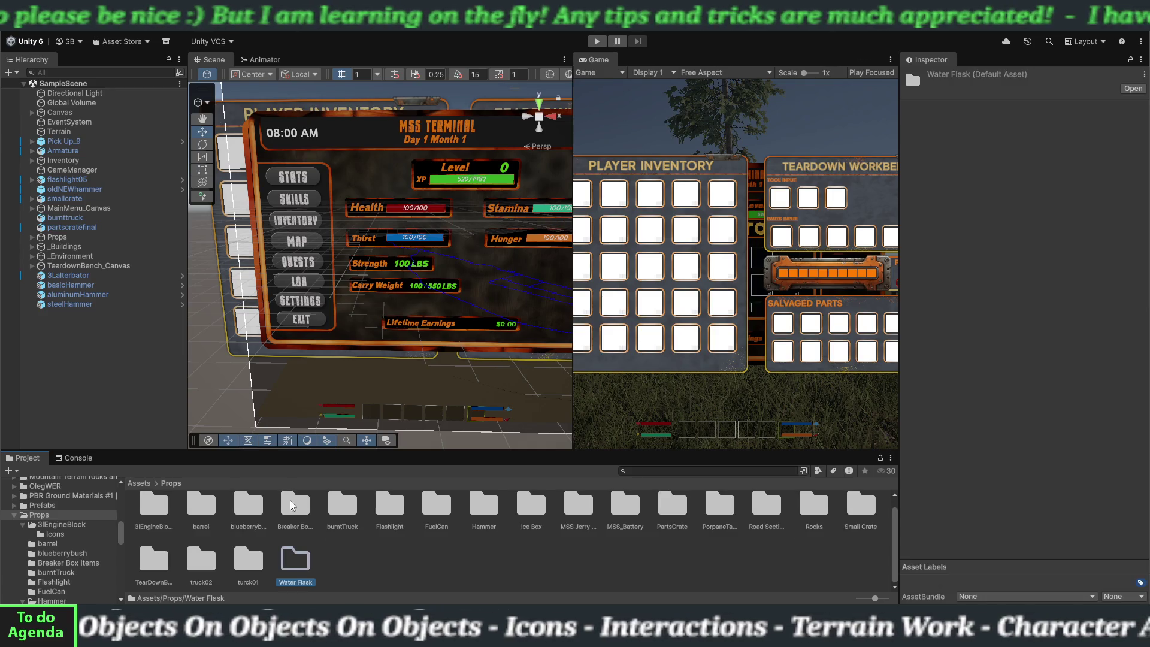
double_click(298, 570)
- Create an 'Old Water Flask' folder inside Water Flask and open it
right_click(295, 546)
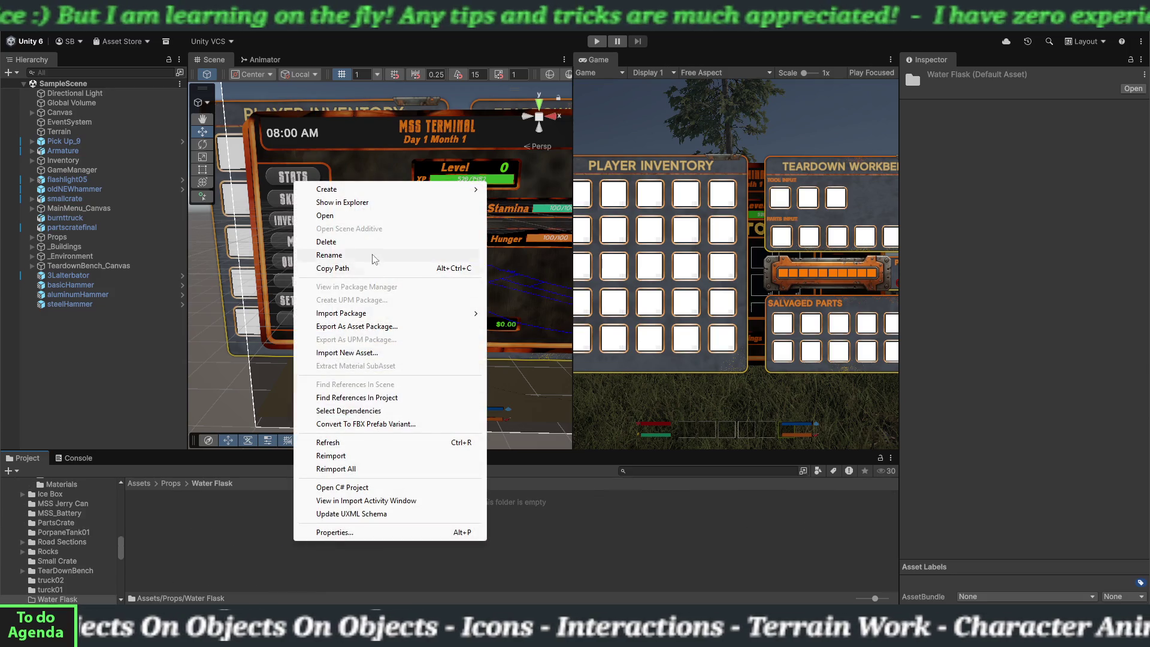
mouse_move(395, 190)
click(504, 189)
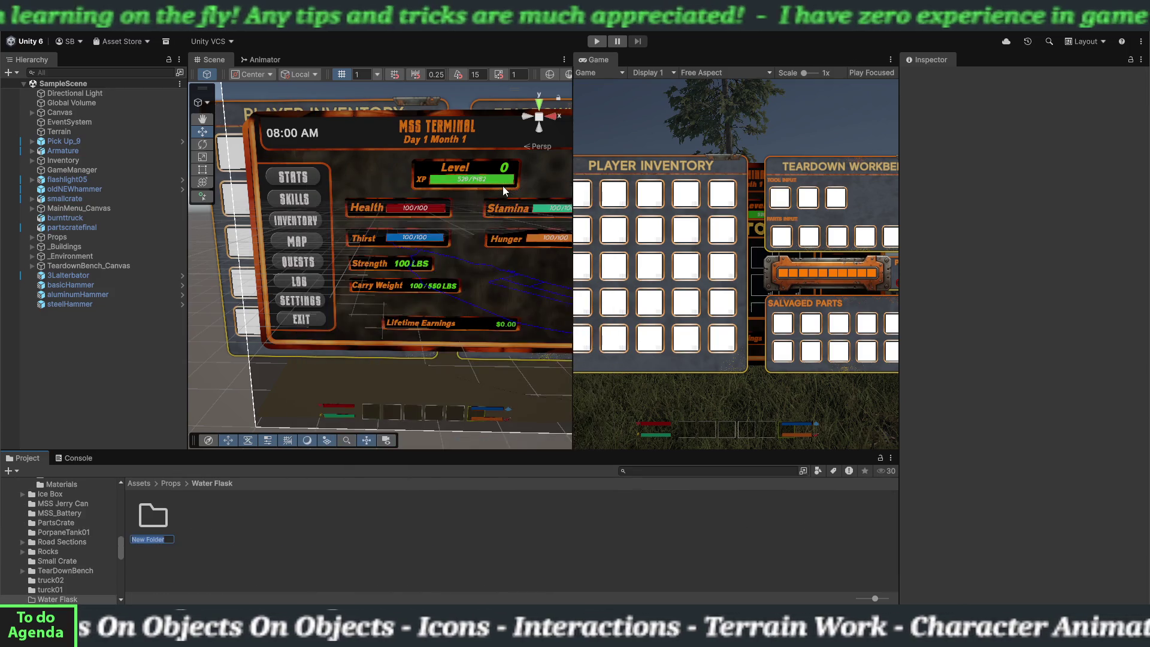
text(Old)
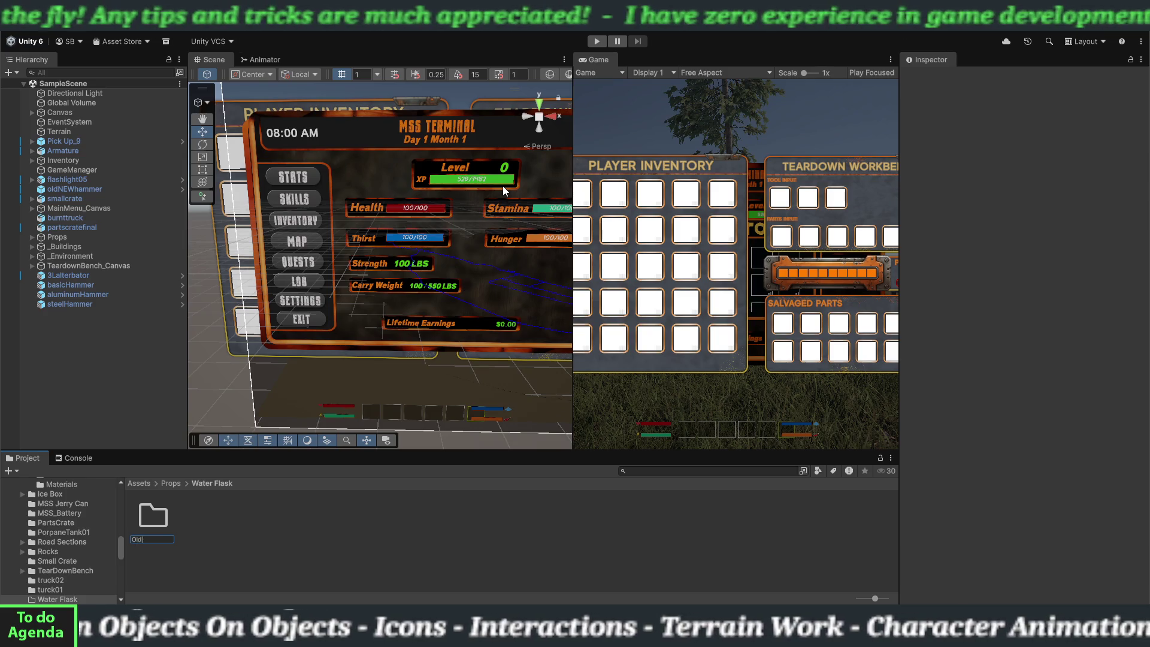
text( Water Flask)
key(Return)
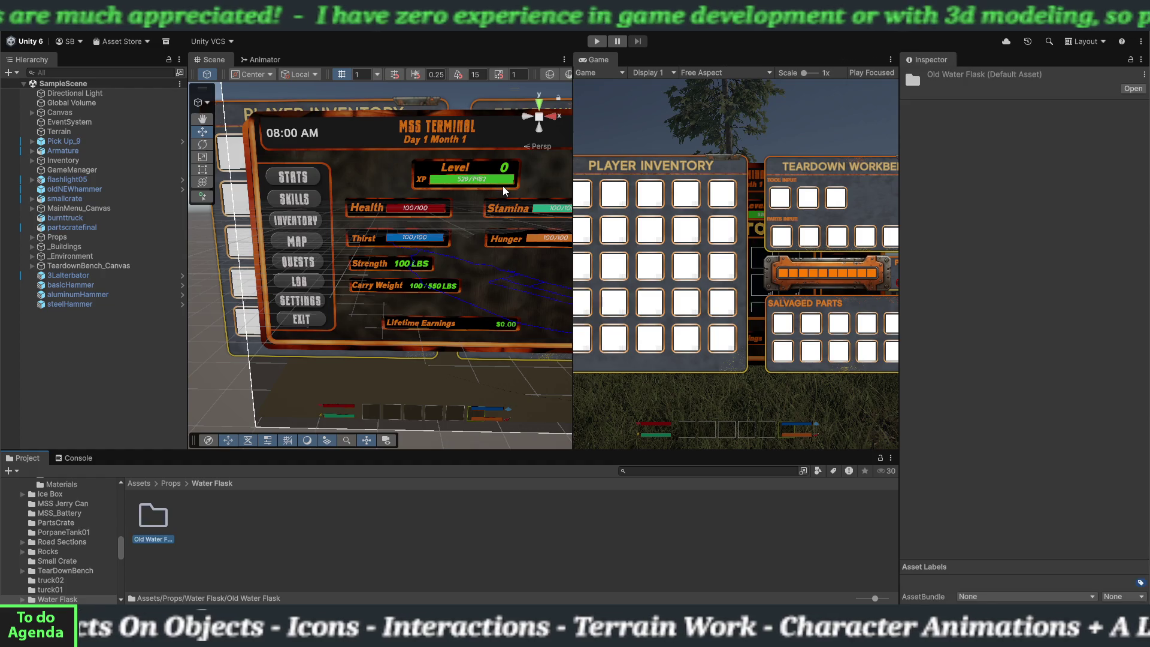
double_click(168, 523)
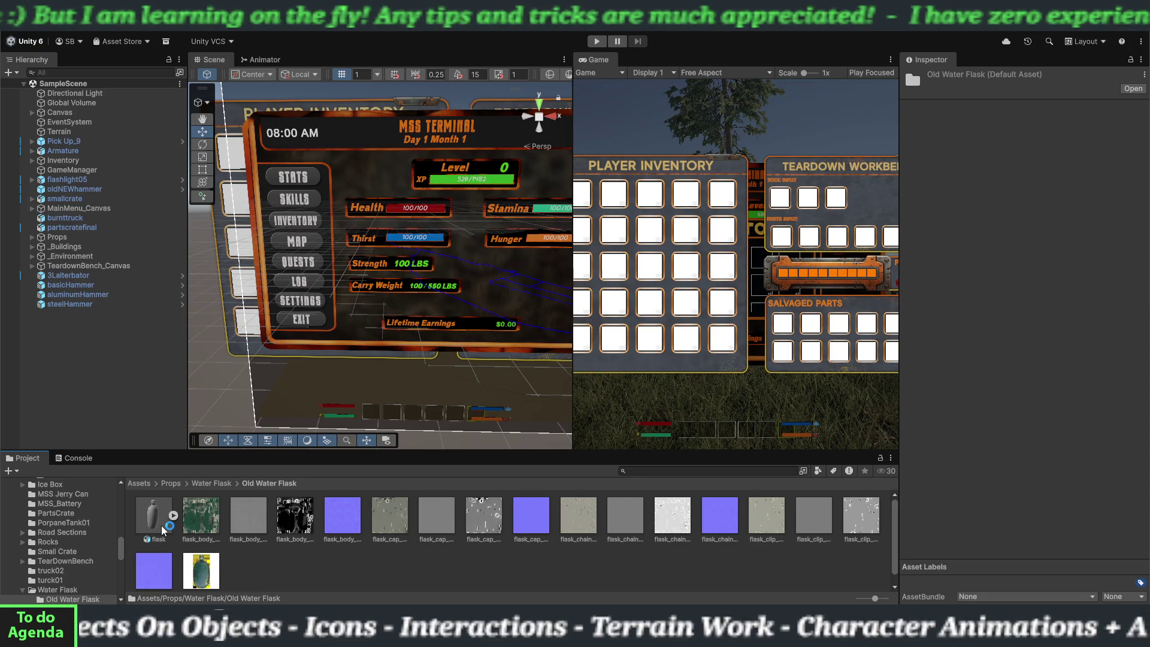
- Select the flask model to view its material import settings
click(162, 529)
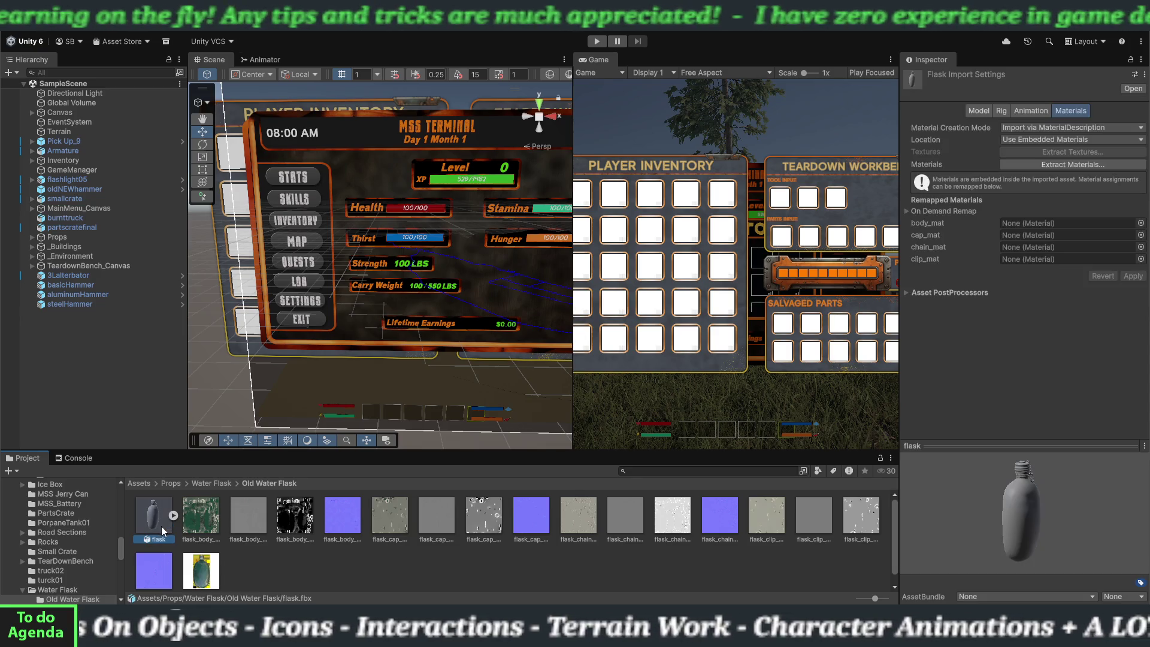
- Extract body_mat, cap_mat, chain_mat and clip_mat into Old Water Flask, then select body_mat
click(1072, 165)
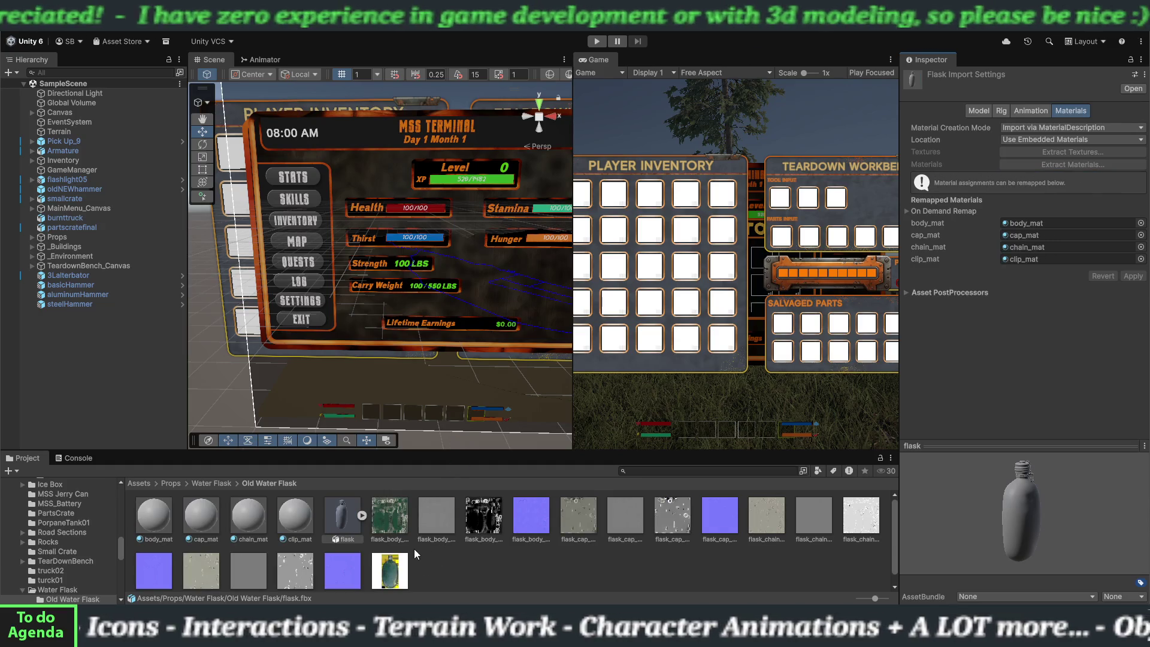
click(162, 530)
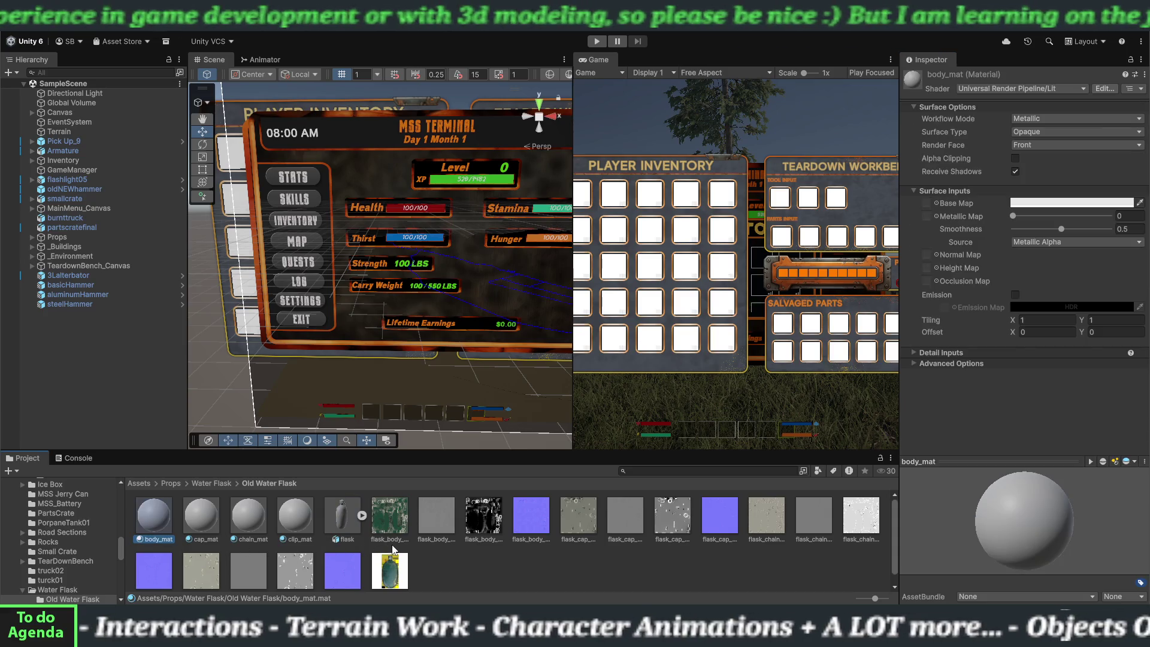
- Assign flask_body base, height, metallic and normal map textures to body_mat, with smoothness 0
drag(395, 529, 850, 337)
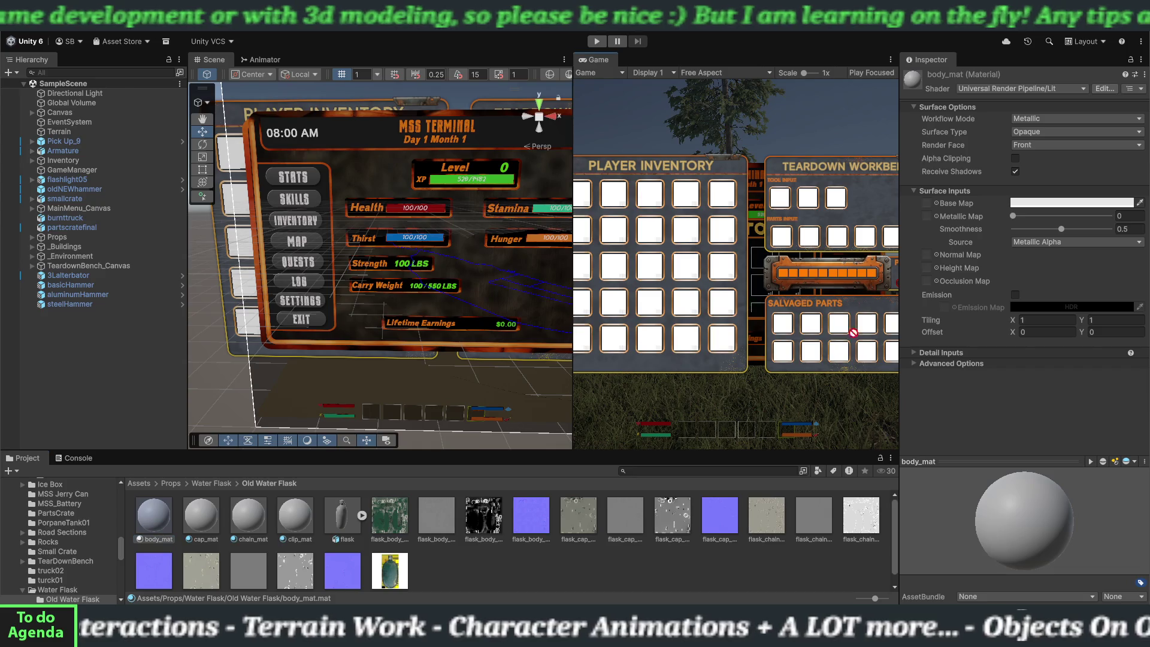
drag(930, 207, 927, 204)
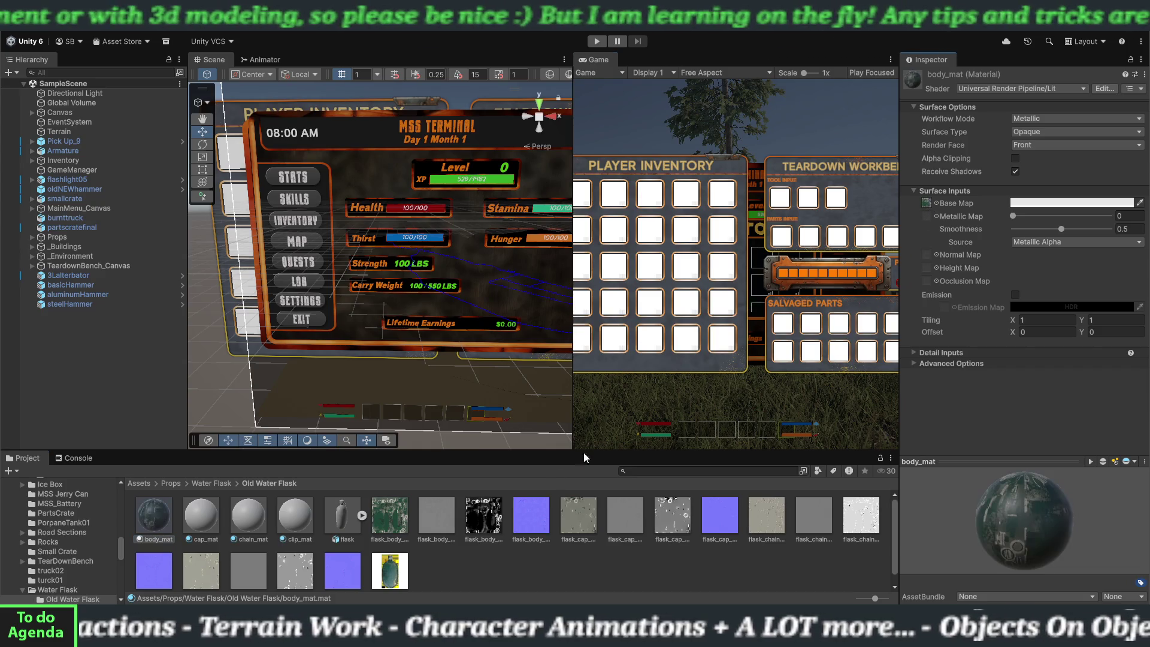
drag(443, 527, 711, 394)
drag(928, 278, 926, 267)
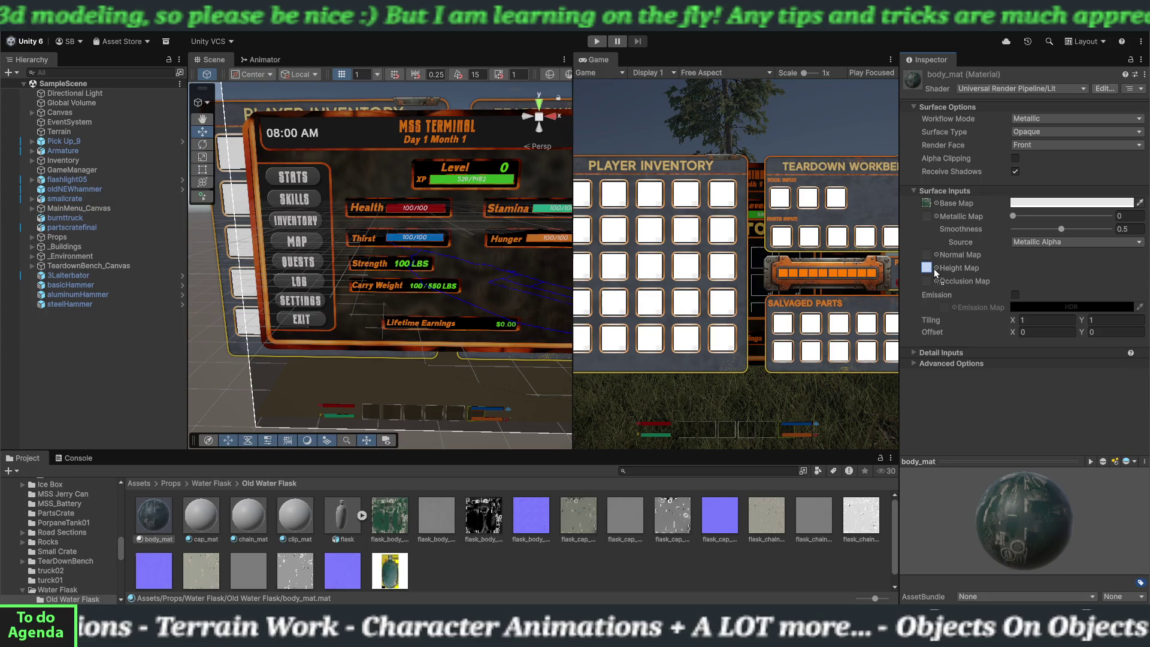
drag(484, 516, 932, 221)
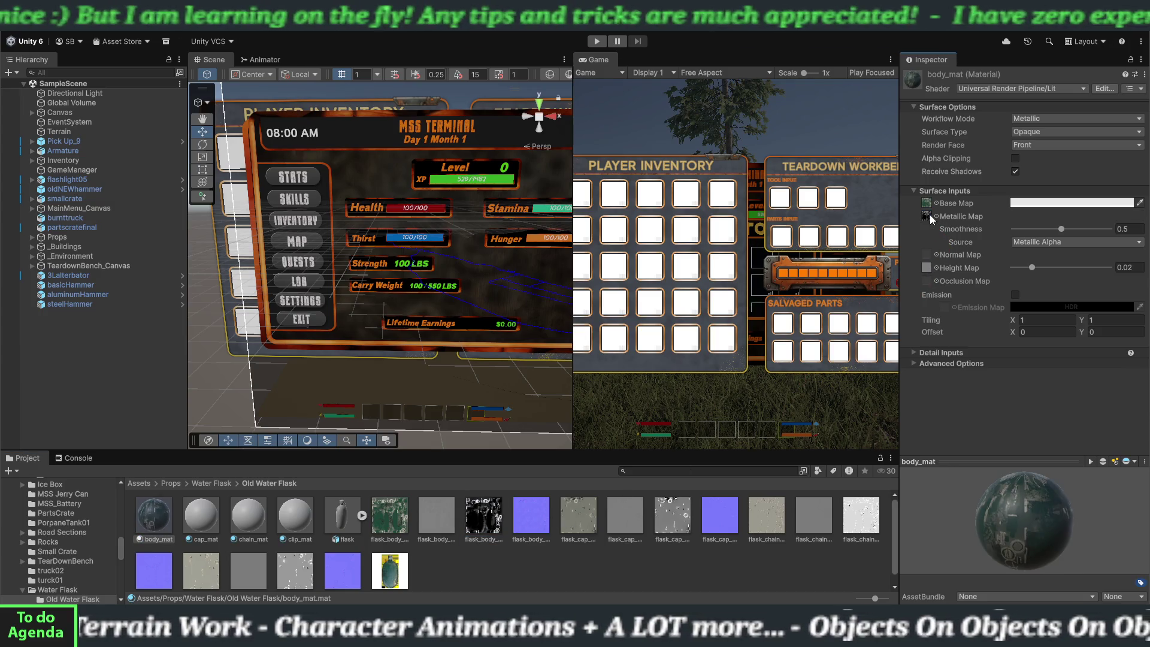
drag(537, 525, 848, 340)
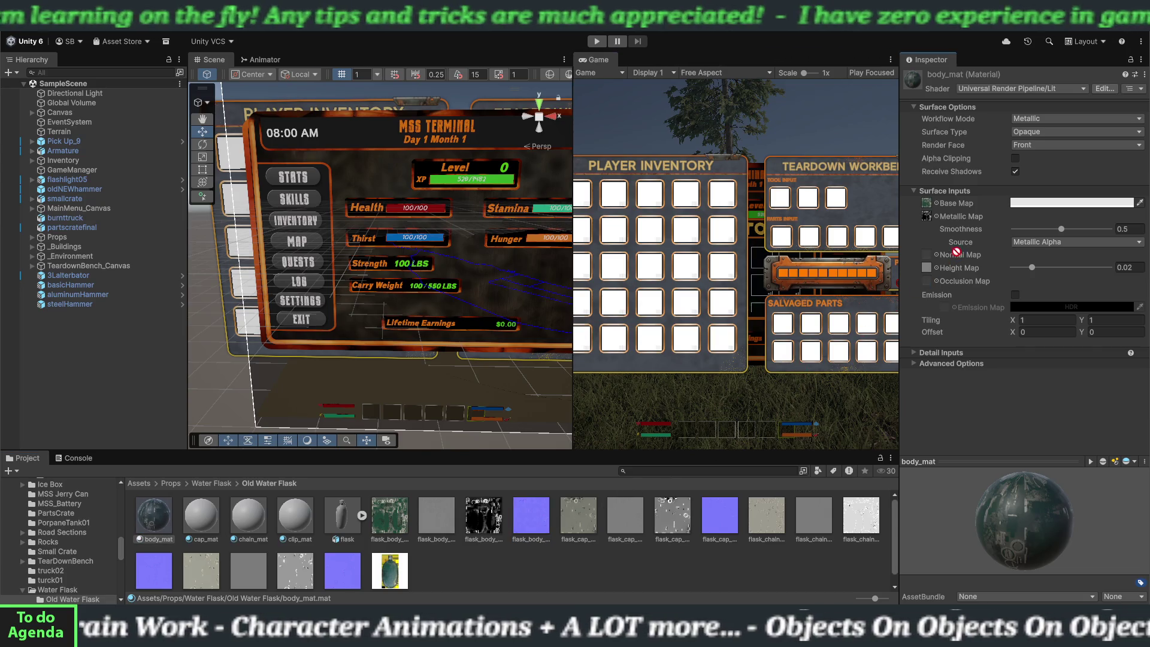
drag(934, 262, 932, 260)
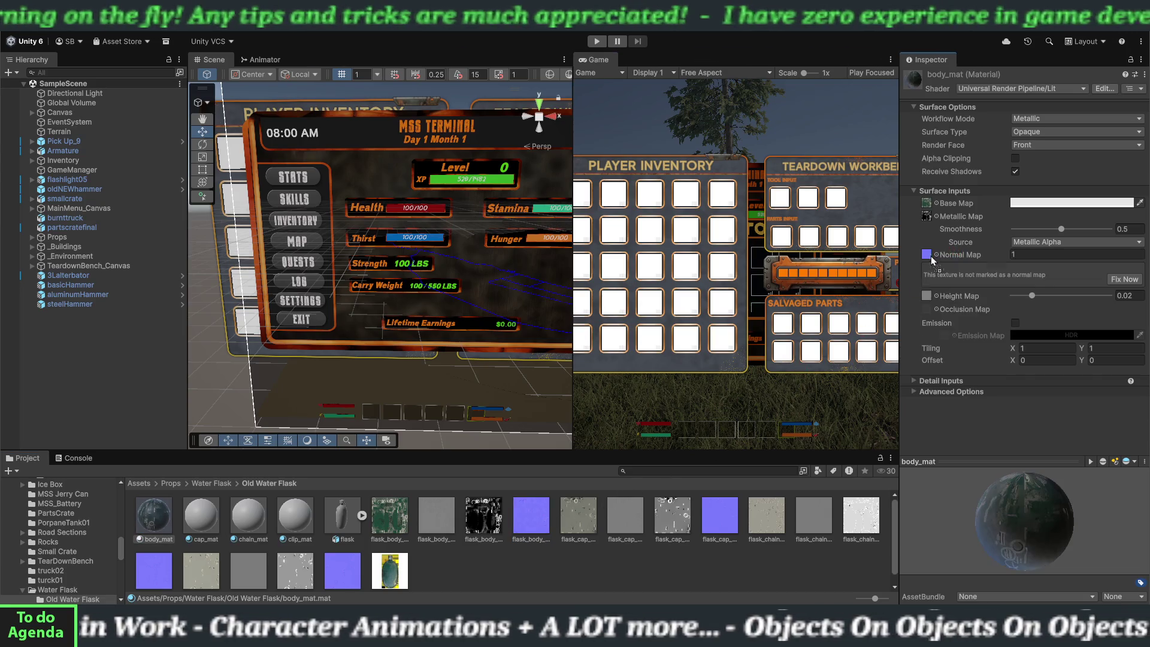
click(1114, 280)
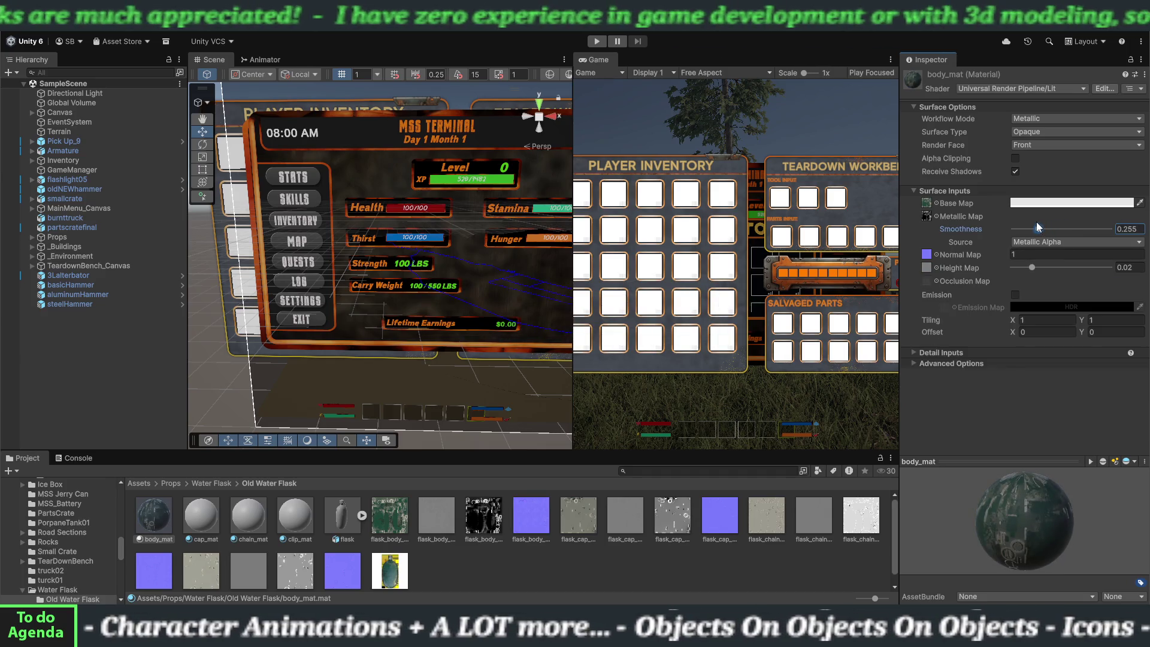
drag(1031, 221, 976, 228)
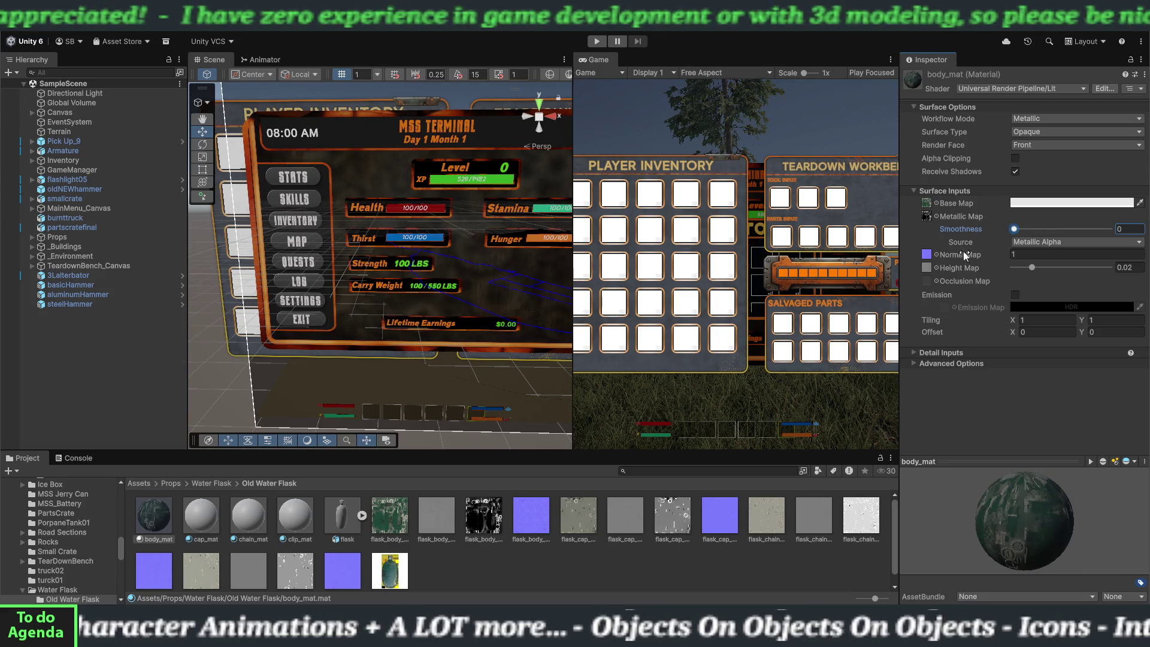
click(203, 522)
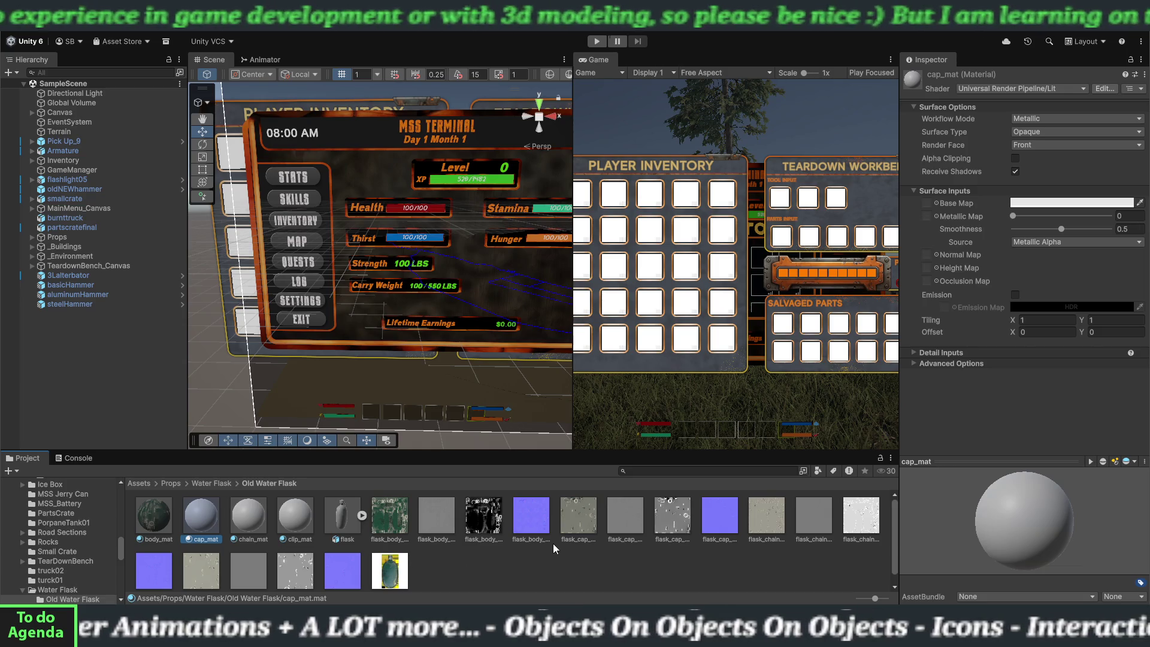
- Assign flask_cap base, height, metallic and normal textures to cap_mat, with smoothness 0
drag(582, 521, 805, 366)
drag(919, 207, 928, 203)
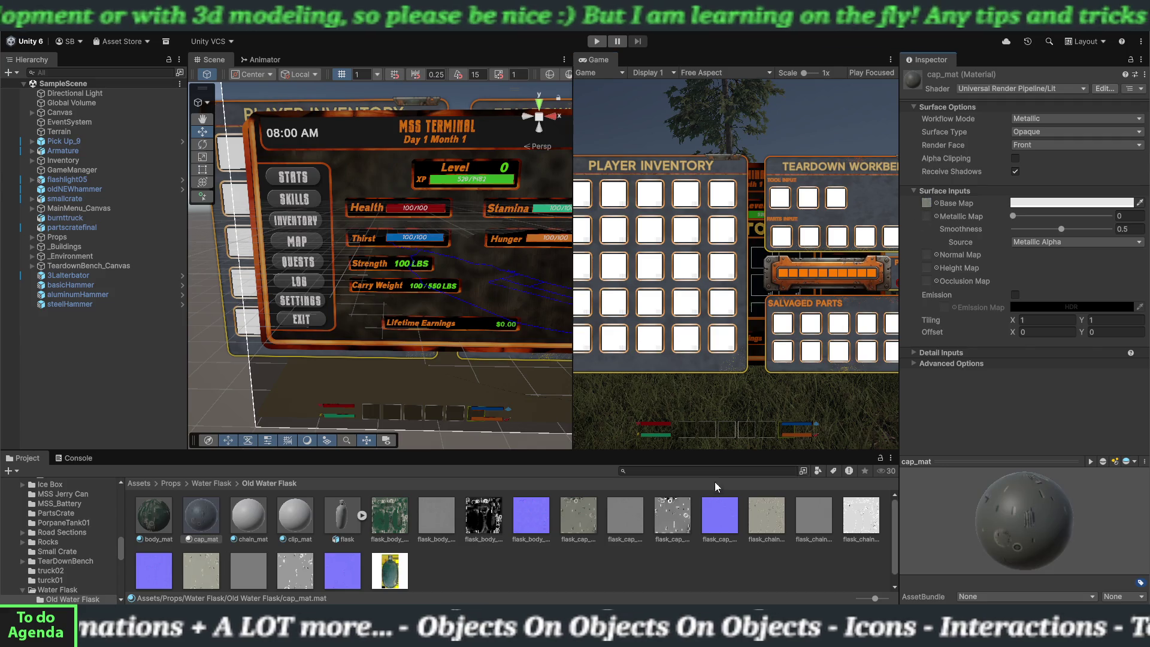
mouse_move(624, 536)
mouse_down()
mouse_move(904, 259)
mouse_move(924, 268)
mouse_up()
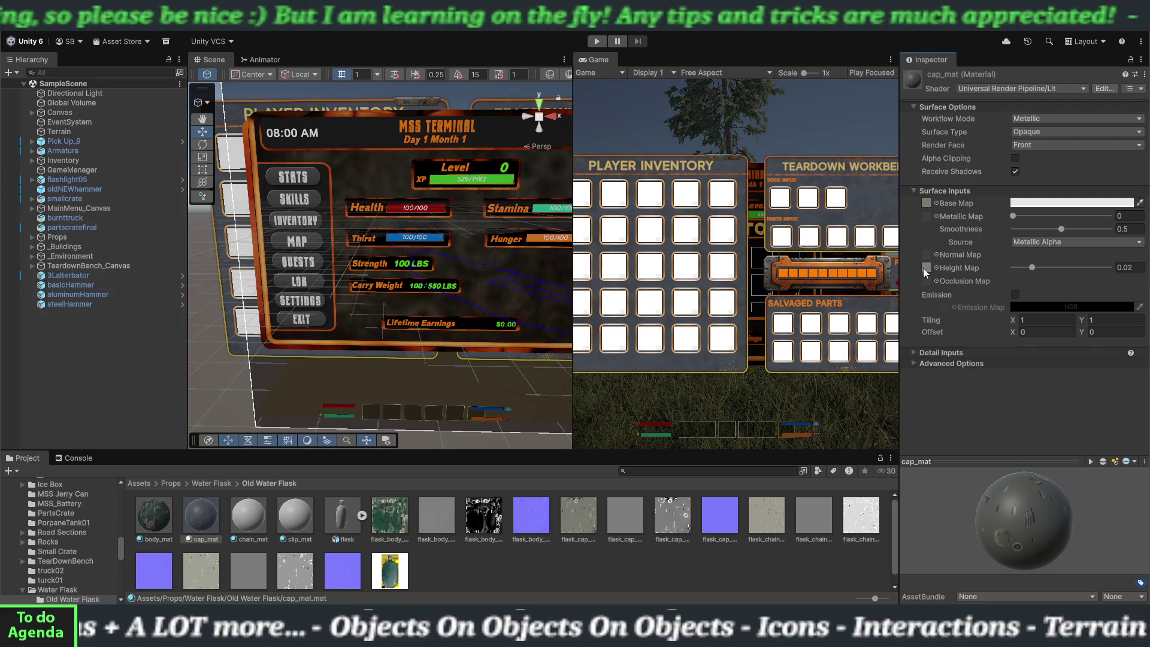
drag(872, 310, 926, 216)
mouse_move(720, 522)
mouse_down()
mouse_move(932, 246)
mouse_move(928, 256)
mouse_up()
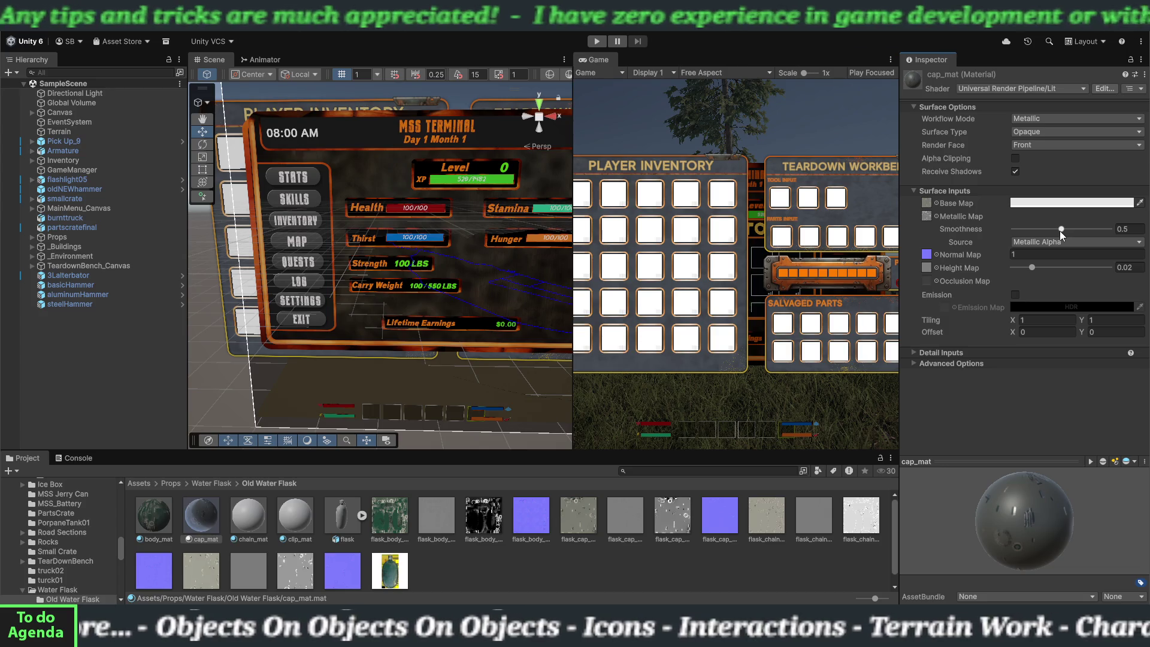
drag(1060, 228, 997, 232)
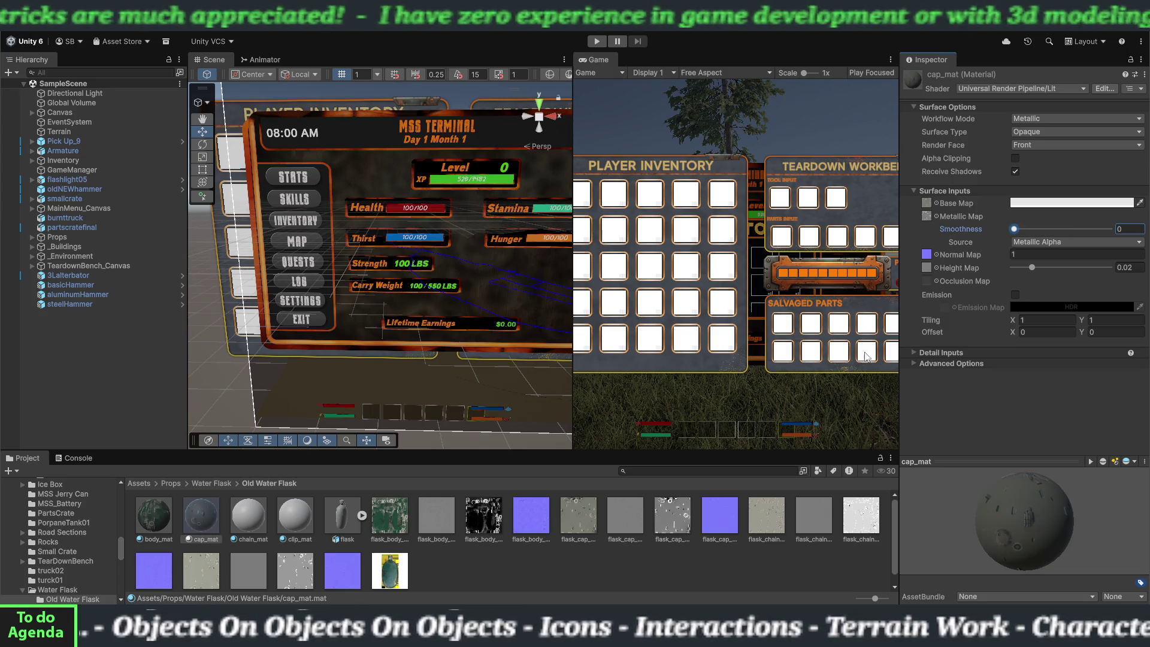
click(248, 526)
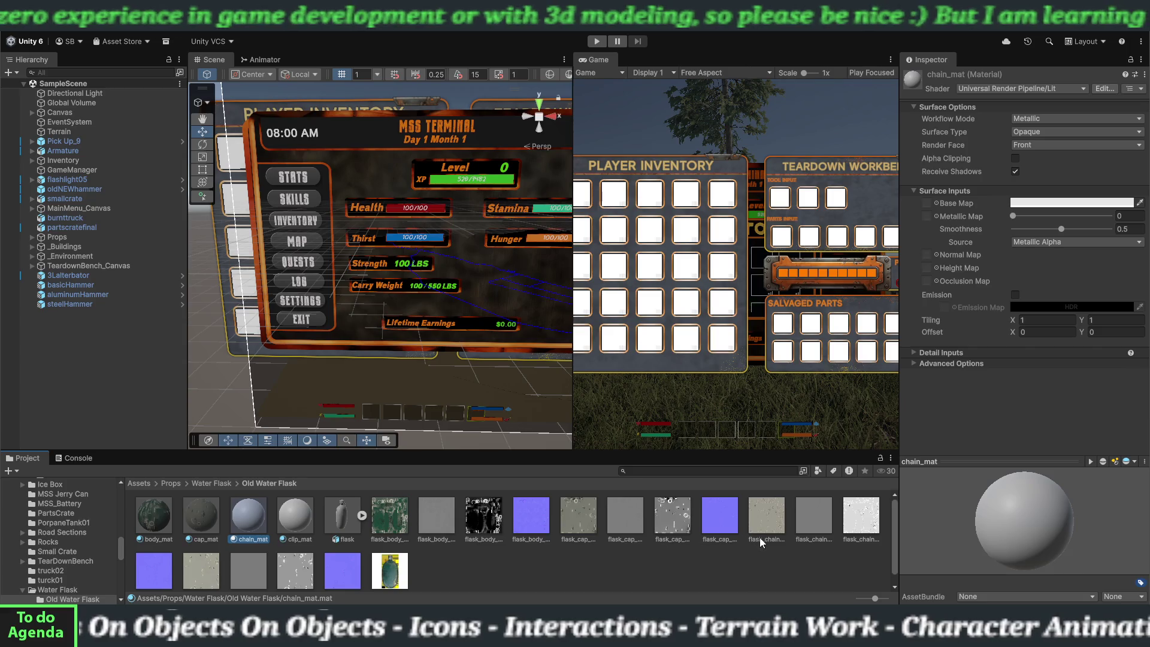
- Give chain_mat its flask chain base, height, metallic and normal textures, with smoothness 0
mouse_move(760, 538)
mouse_down()
mouse_move(923, 281)
mouse_move(926, 203)
mouse_up()
drag(819, 520, 926, 268)
mouse_move(861, 517)
mouse_down()
mouse_move(911, 366)
mouse_move(930, 219)
mouse_up()
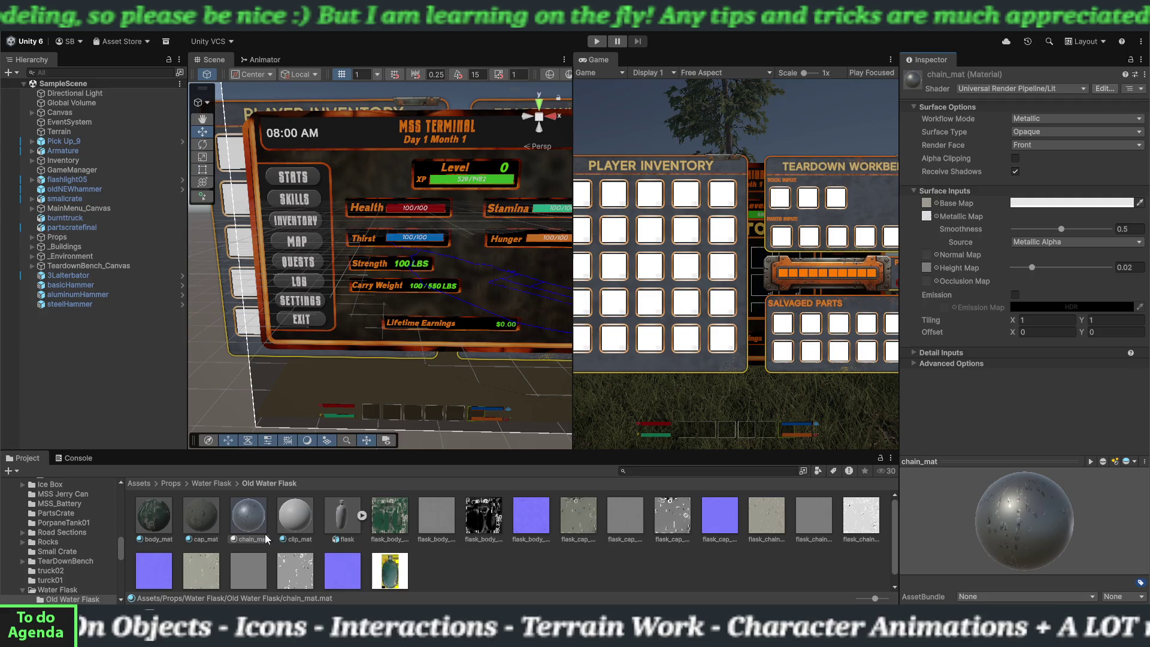
scroll(239, 539, down, 1)
mouse_move(154, 558)
mouse_down()
mouse_move(659, 390)
mouse_move(933, 258)
mouse_up()
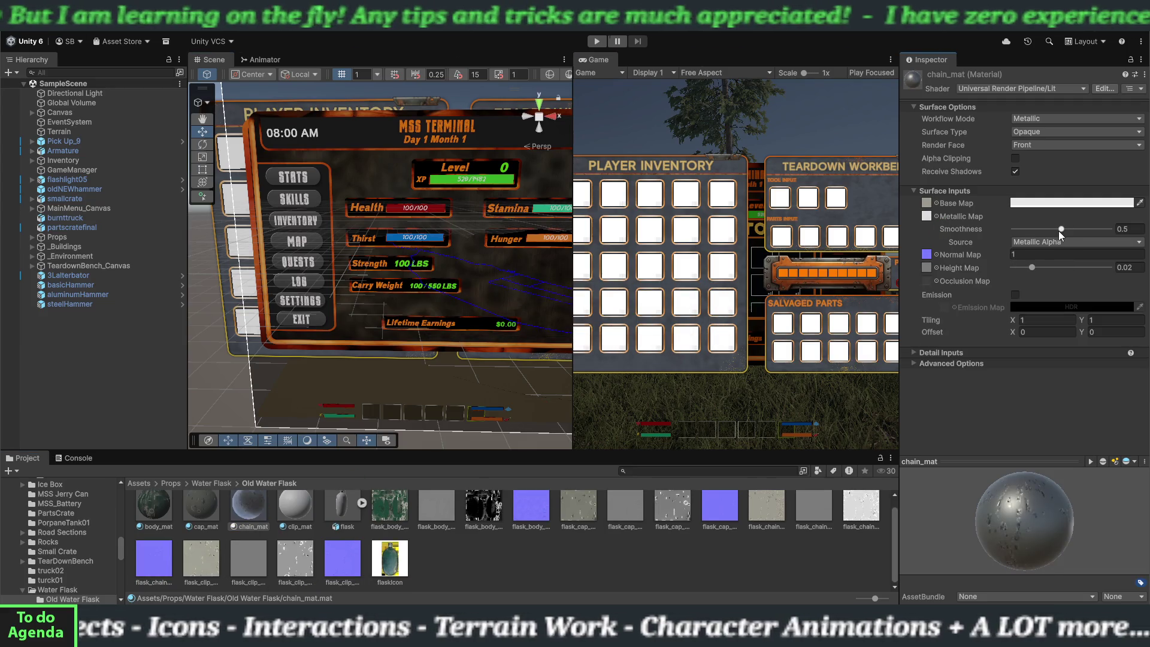
drag(1061, 229, 987, 242)
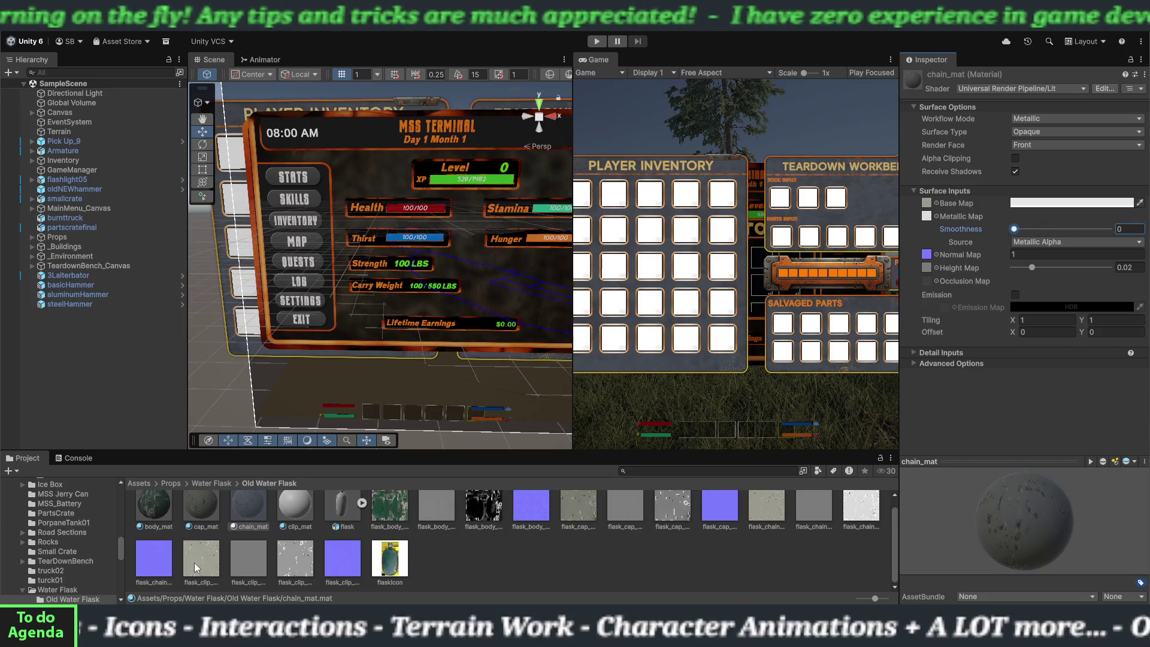
scroll(295, 515, up, 1)
- Give clip_mat its base, height, metallic and normal map textures and set smoothness to 0
click(295, 515)
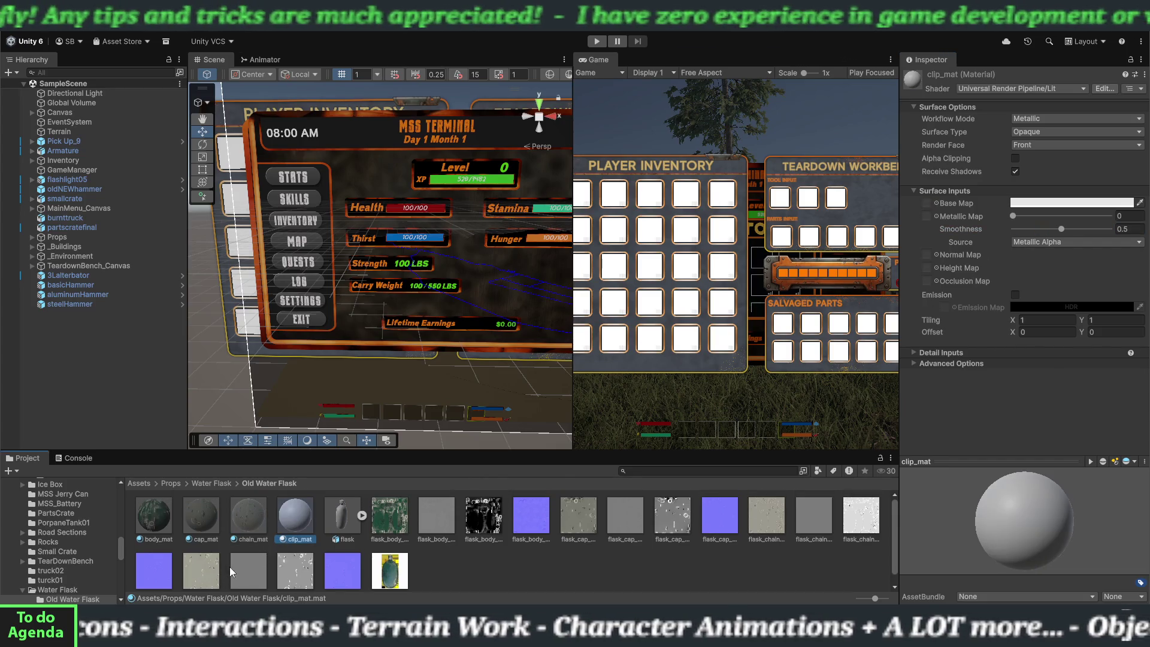
scroll(230, 563, down, 1)
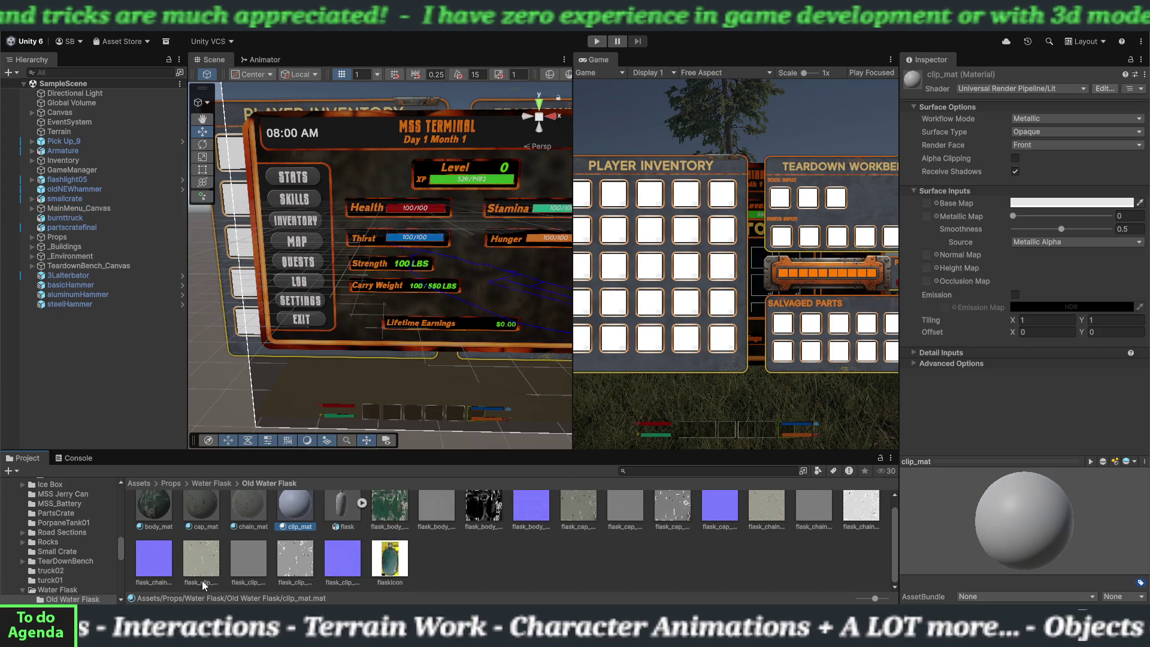
scroll(203, 569, up, 1)
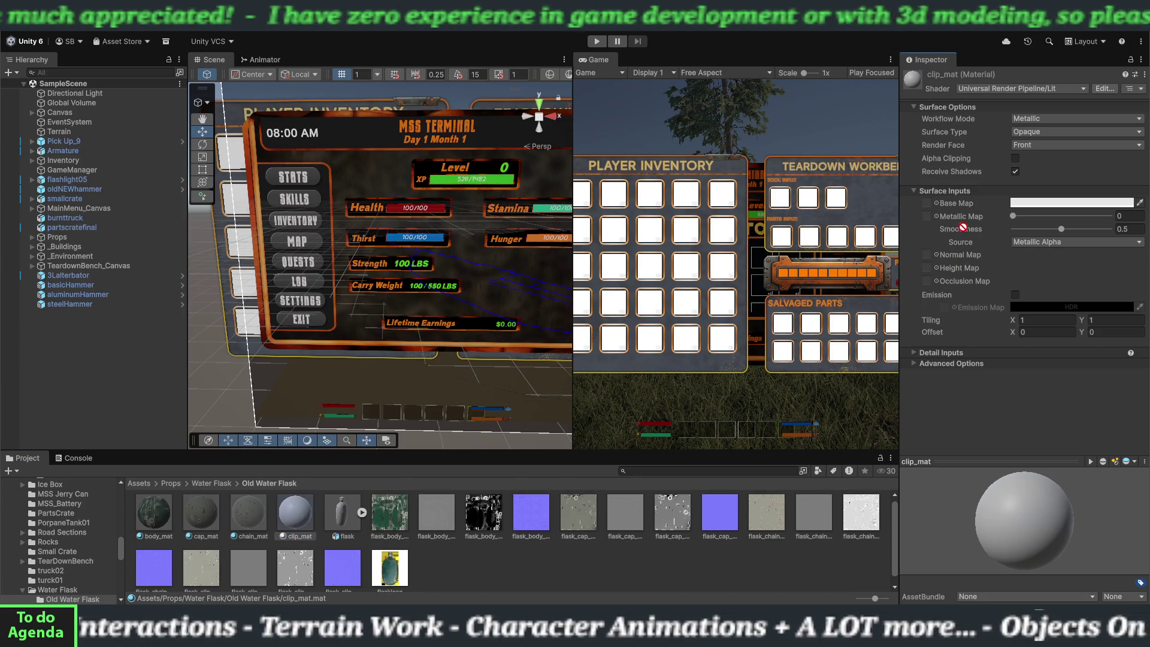
drag(935, 206, 932, 205)
mouse_move(236, 580)
mouse_down()
mouse_move(934, 287)
mouse_move(931, 273)
mouse_up()
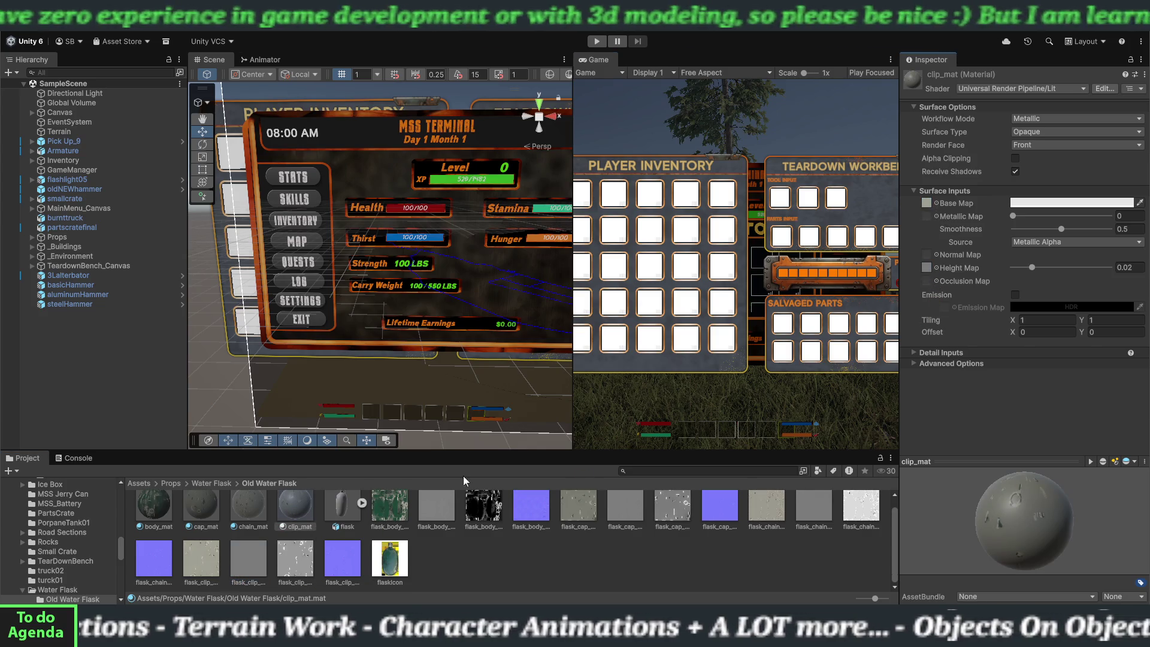
drag(294, 565, 916, 276)
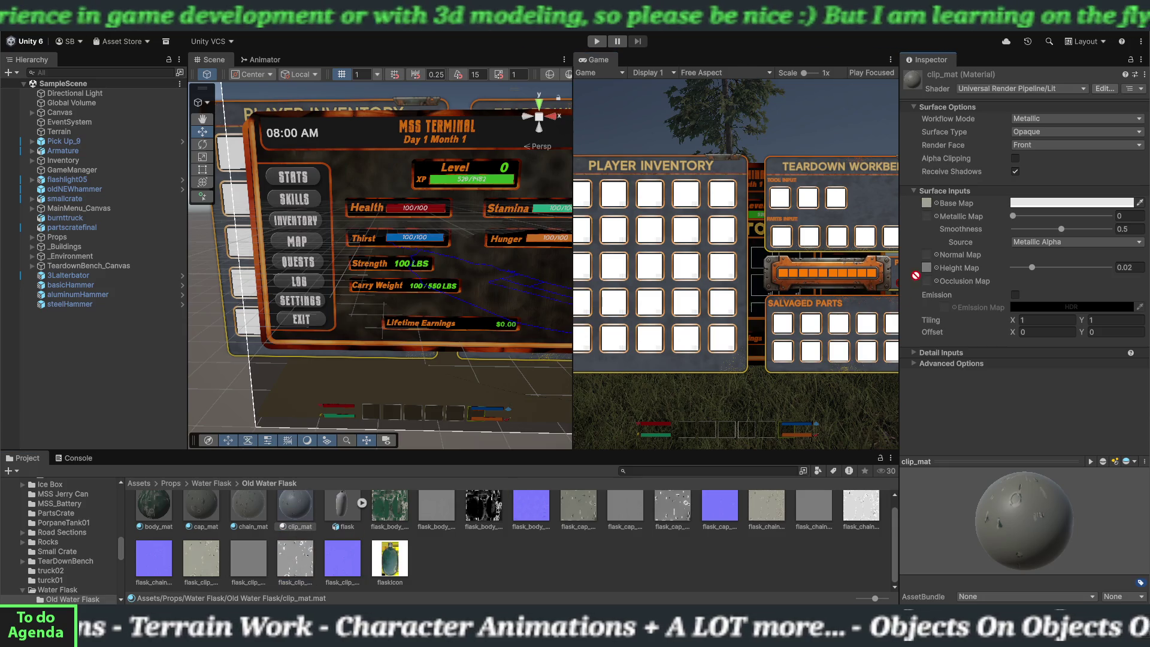
drag(929, 219, 928, 217)
drag(362, 566, 934, 308)
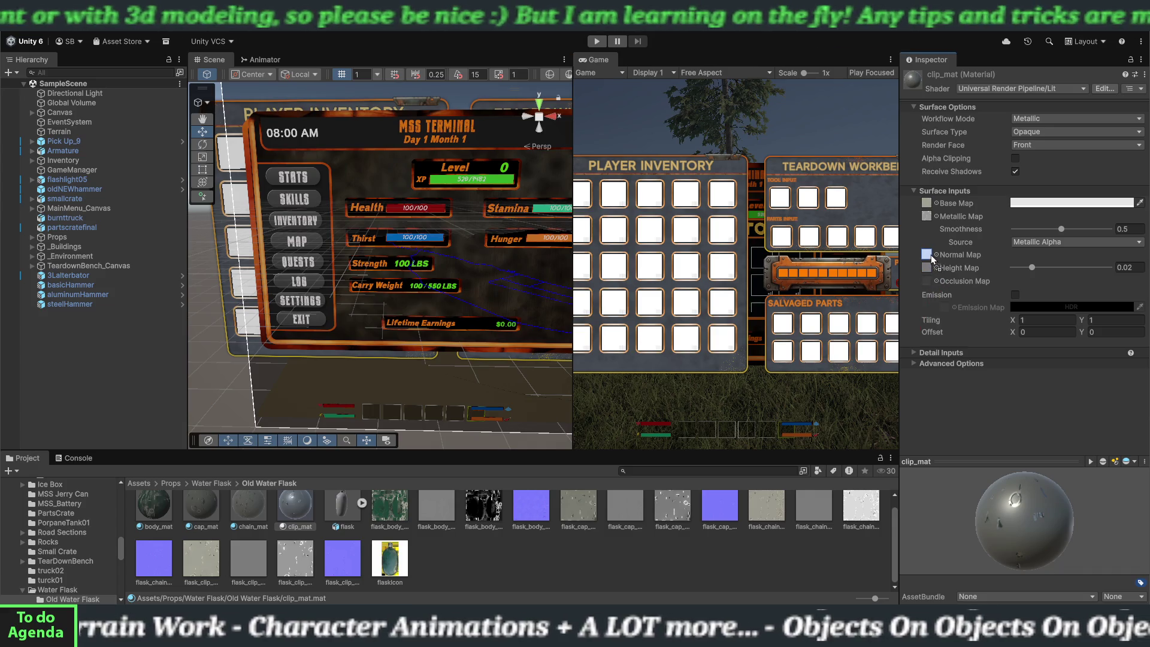
drag(931, 259, 931, 258)
click(1122, 273)
drag(1063, 227, 999, 245)
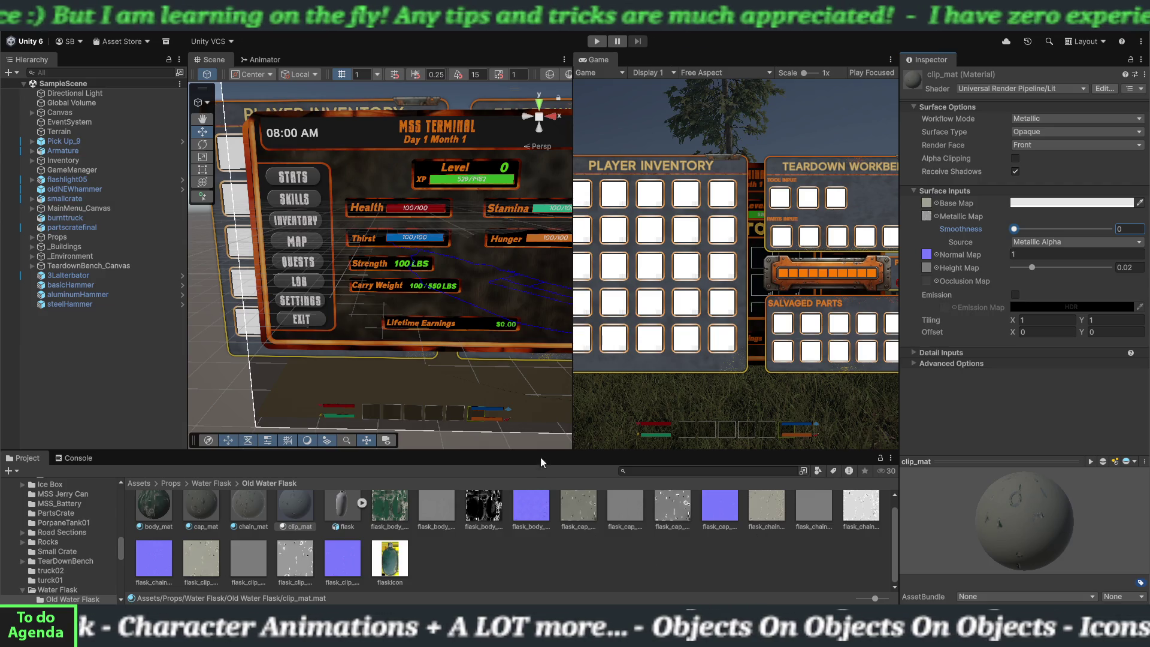
drag(540, 450, 539, 428)
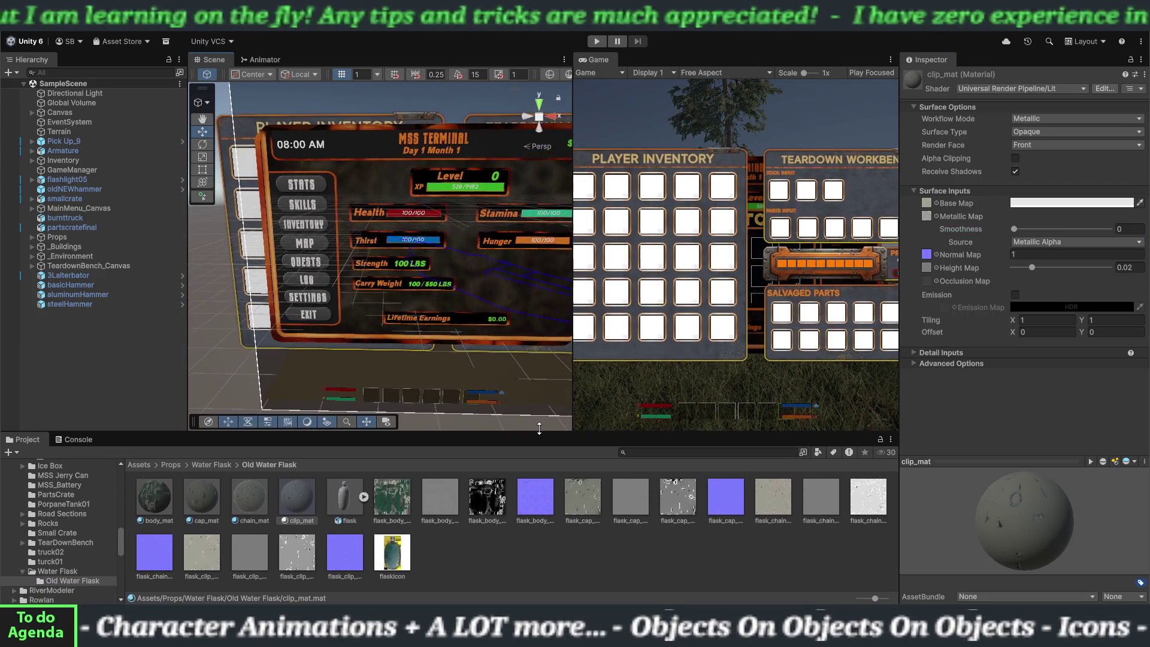
click(95, 304)
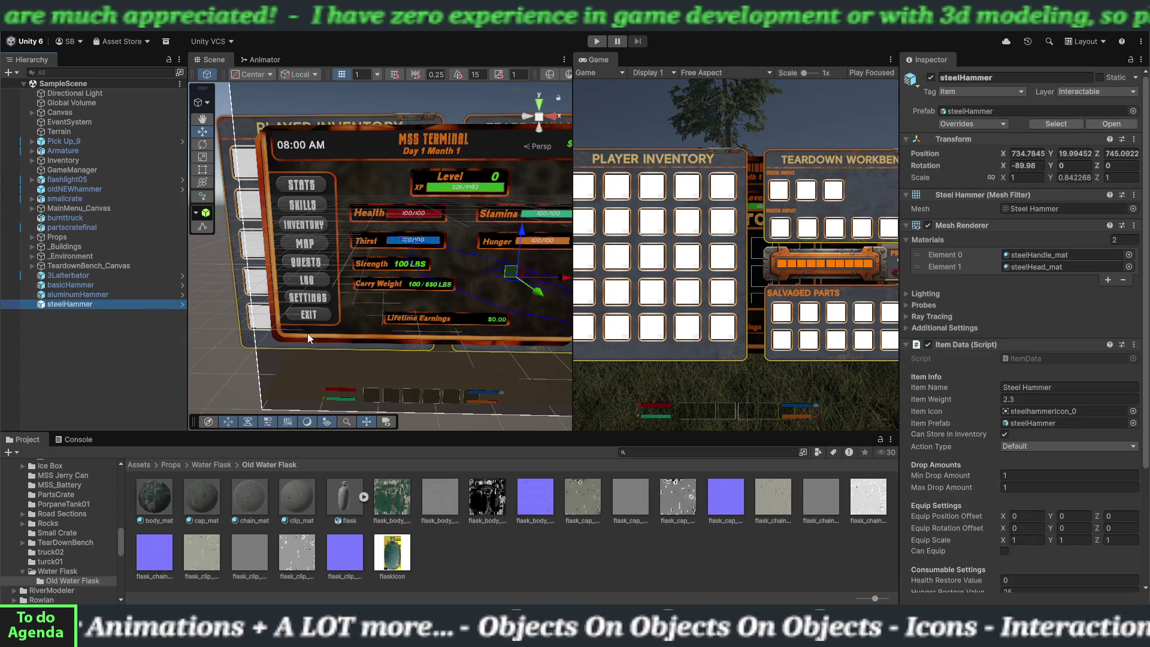
- Frame the steel hammer and orbit the Scene view toward the workbench and truck
key(f)
scroll(347, 346, down, 10)
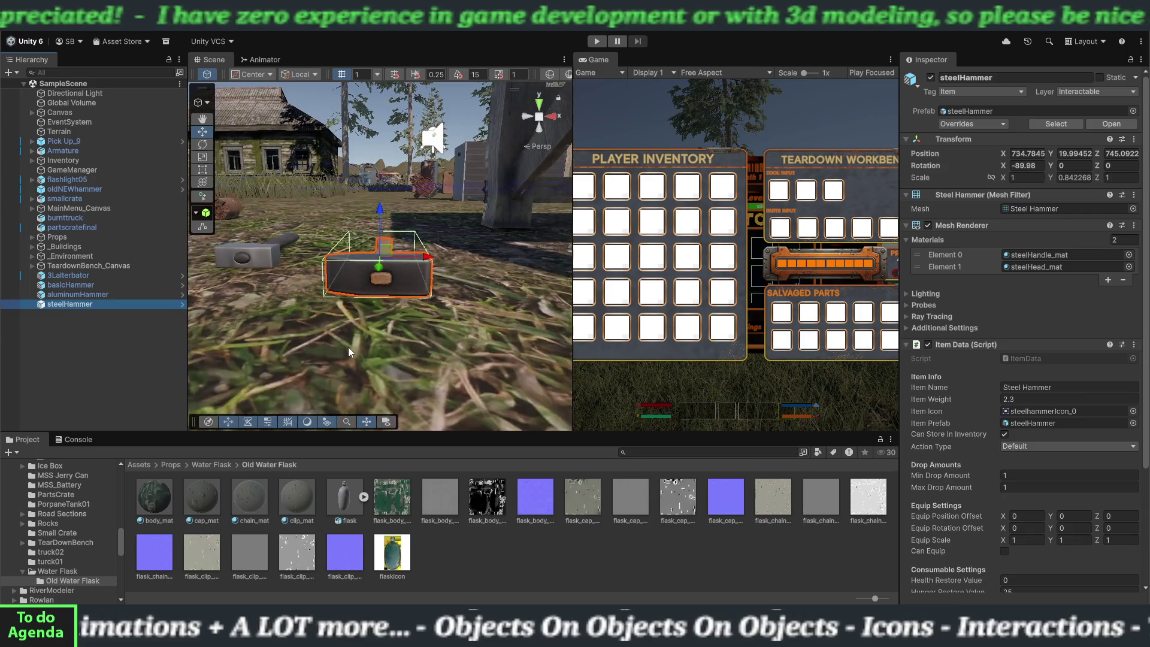
scroll(348, 346, down, 10)
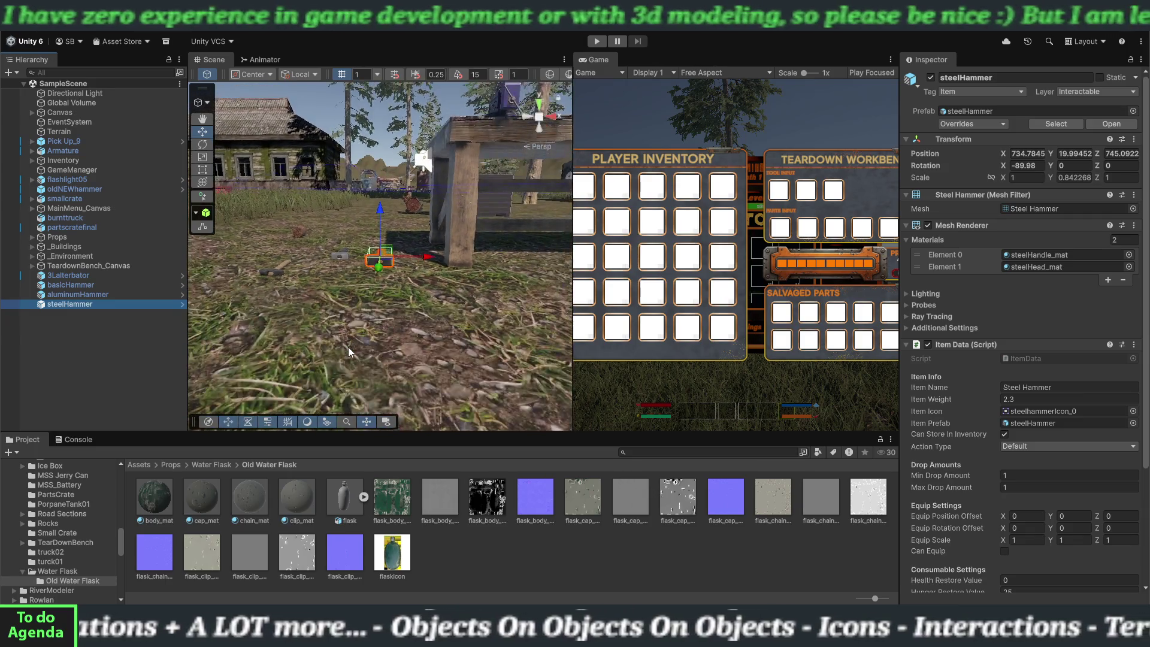
mouse_move(355, 286)
mouse_down()
mouse_move(436, 353)
mouse_move(386, 354)
mouse_up()
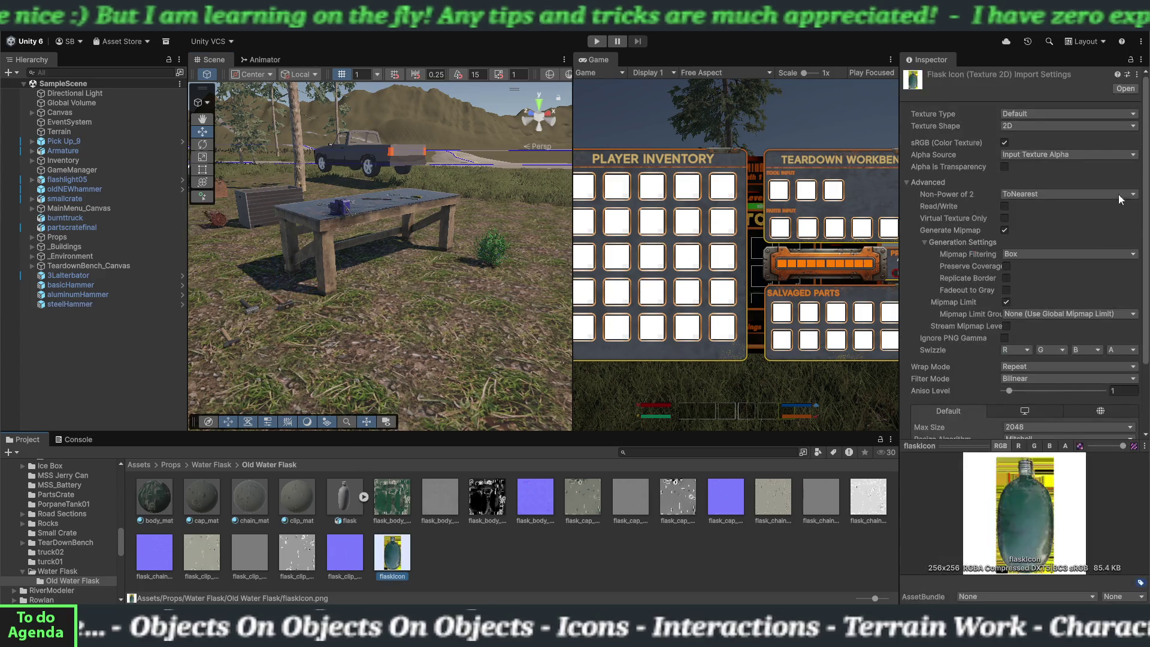
- Make flaskIcon a Sprite (2D and UI) with Full Rect mesh type and apply it
click(1036, 118)
click(1044, 162)
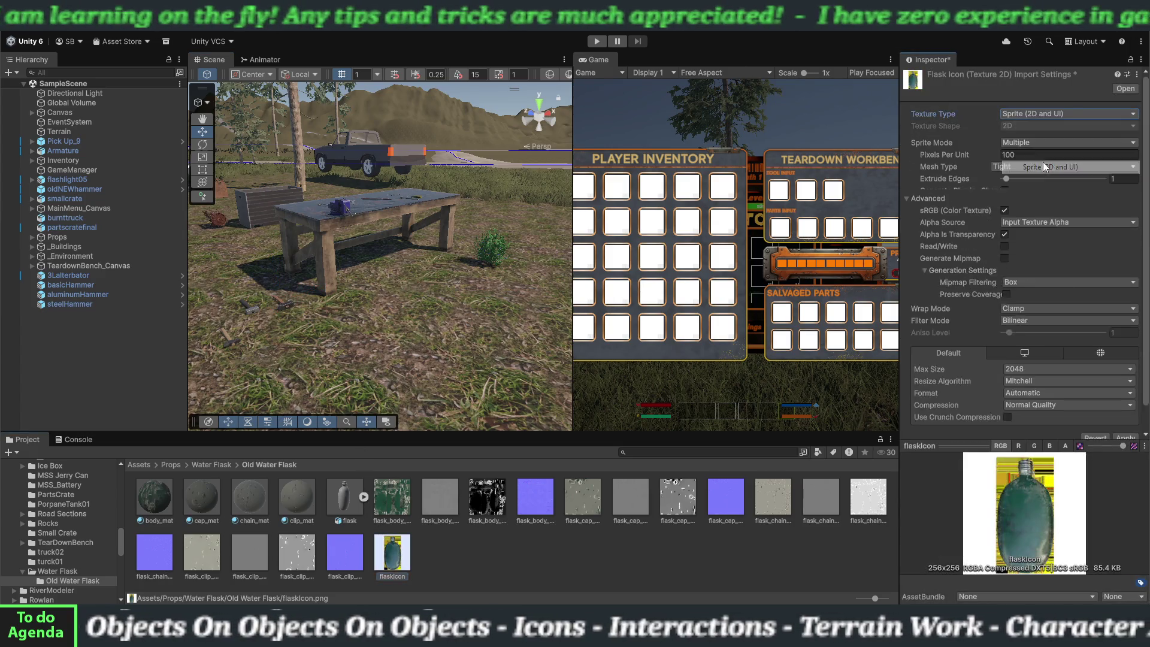
click(1029, 165)
click(1060, 178)
click(1125, 425)
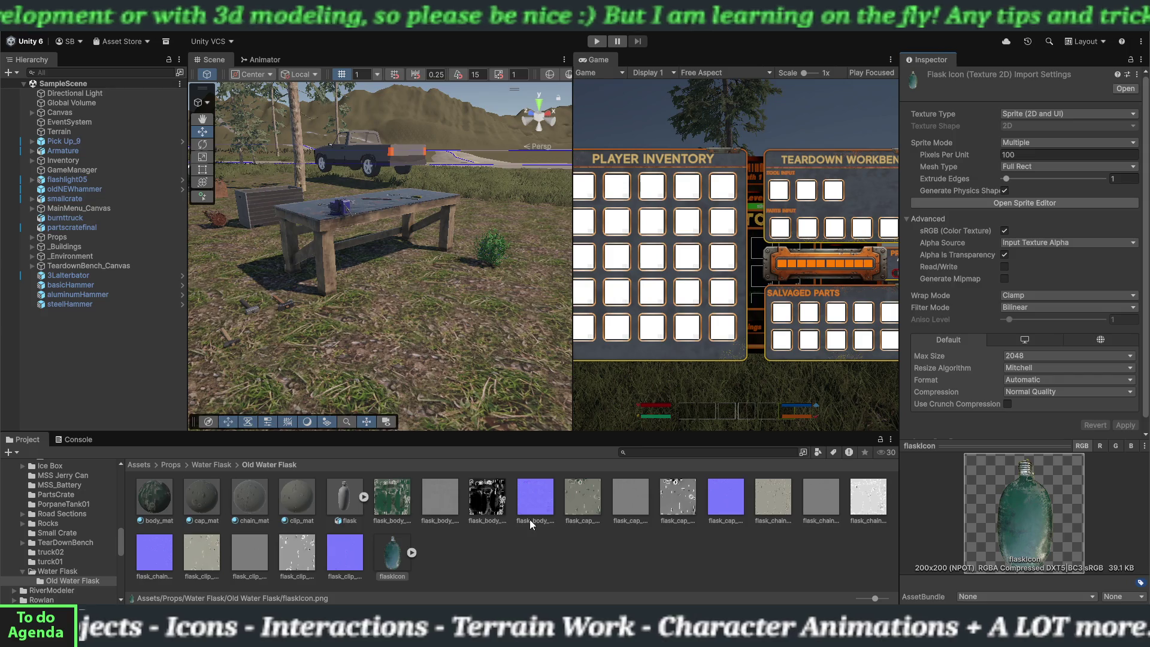
click(338, 506)
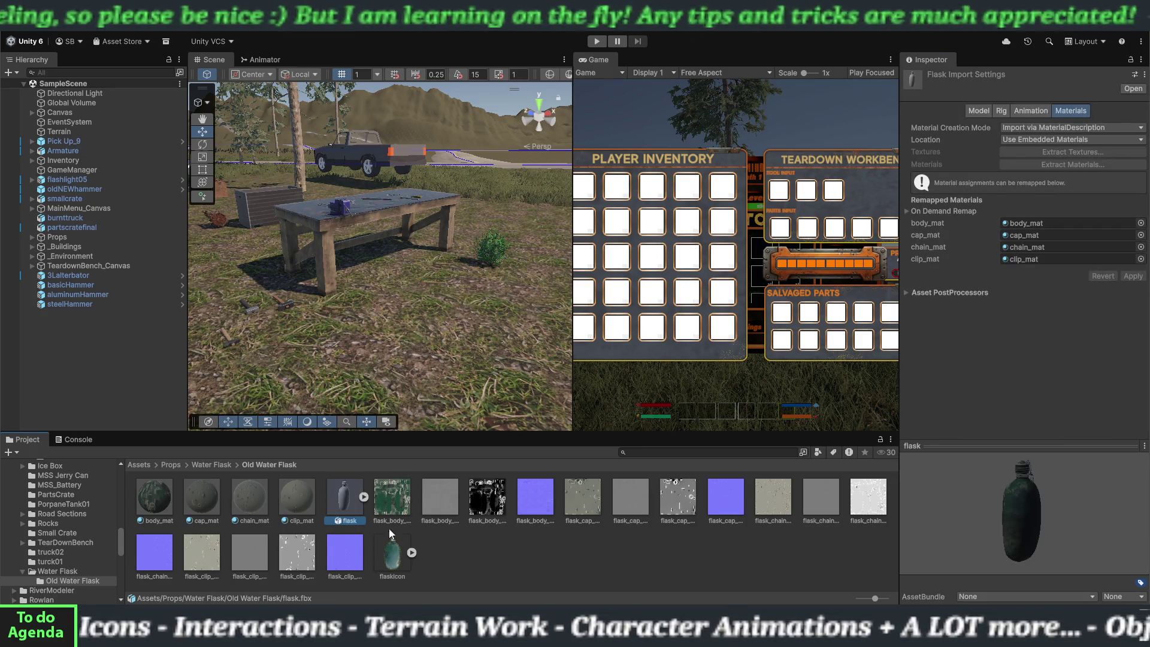
- Drop the flask model into the scene and add the ItemData script from Scripts > Inventory
drag(348, 510, 440, 330)
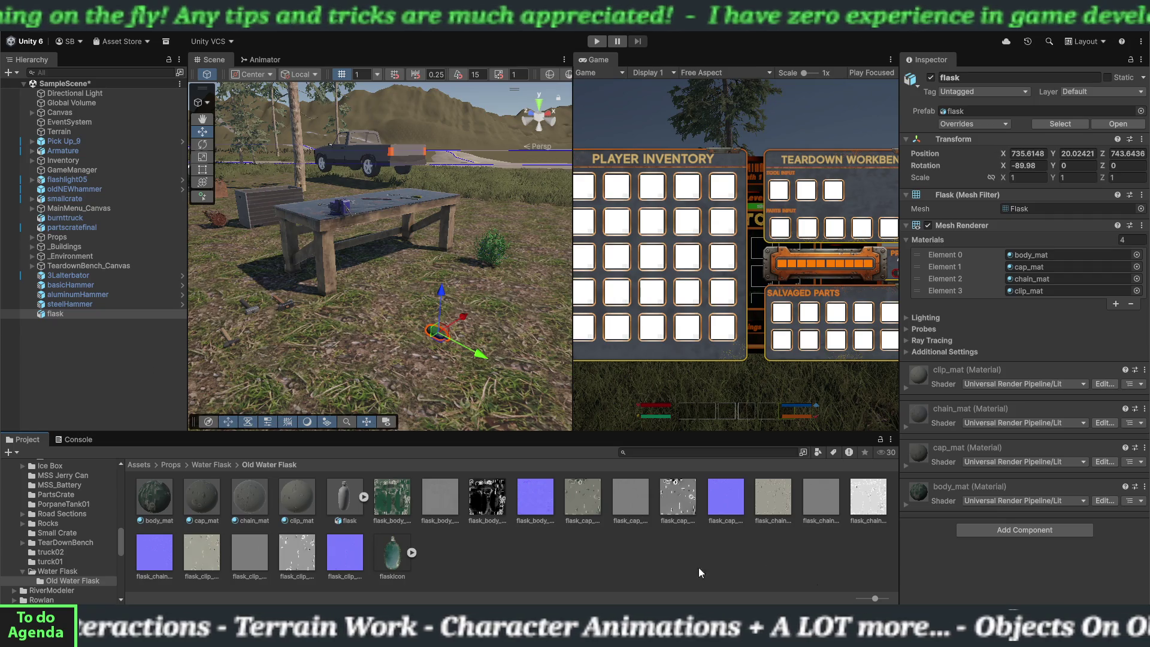
scroll(68, 549, down, 5)
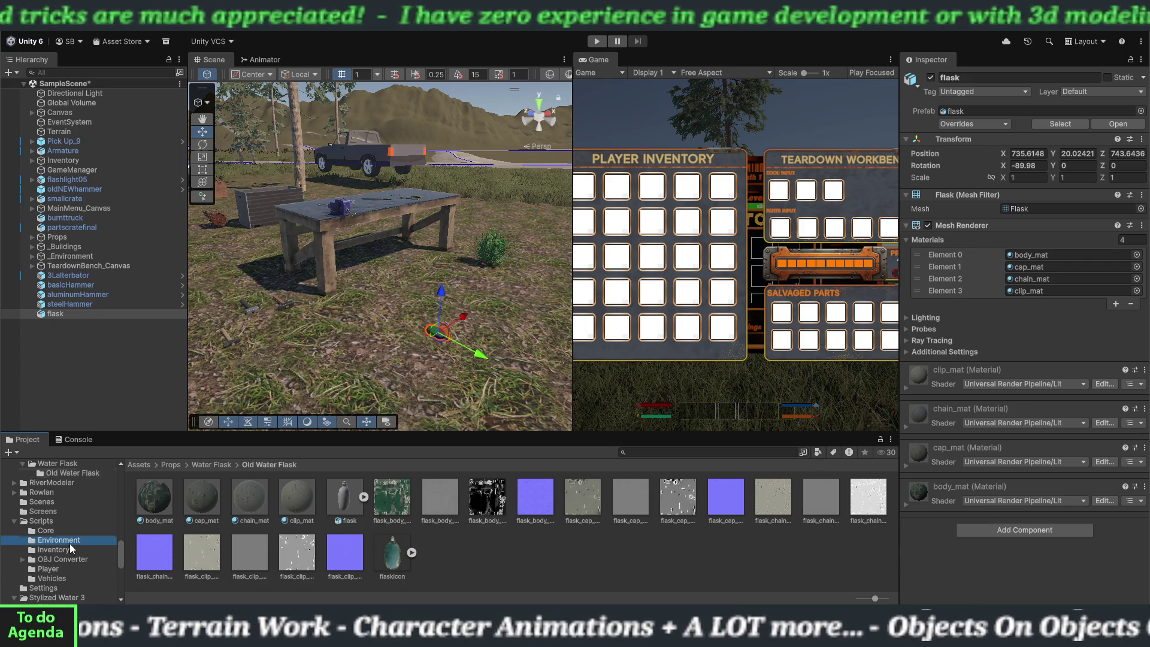
click(70, 544)
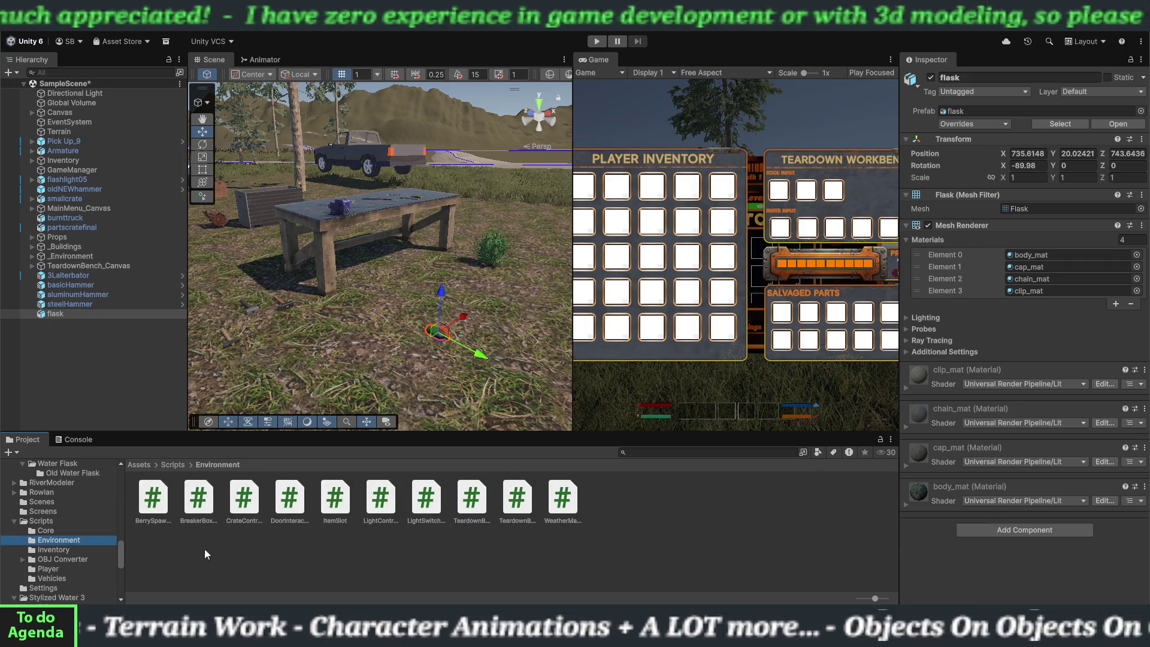
click(53, 549)
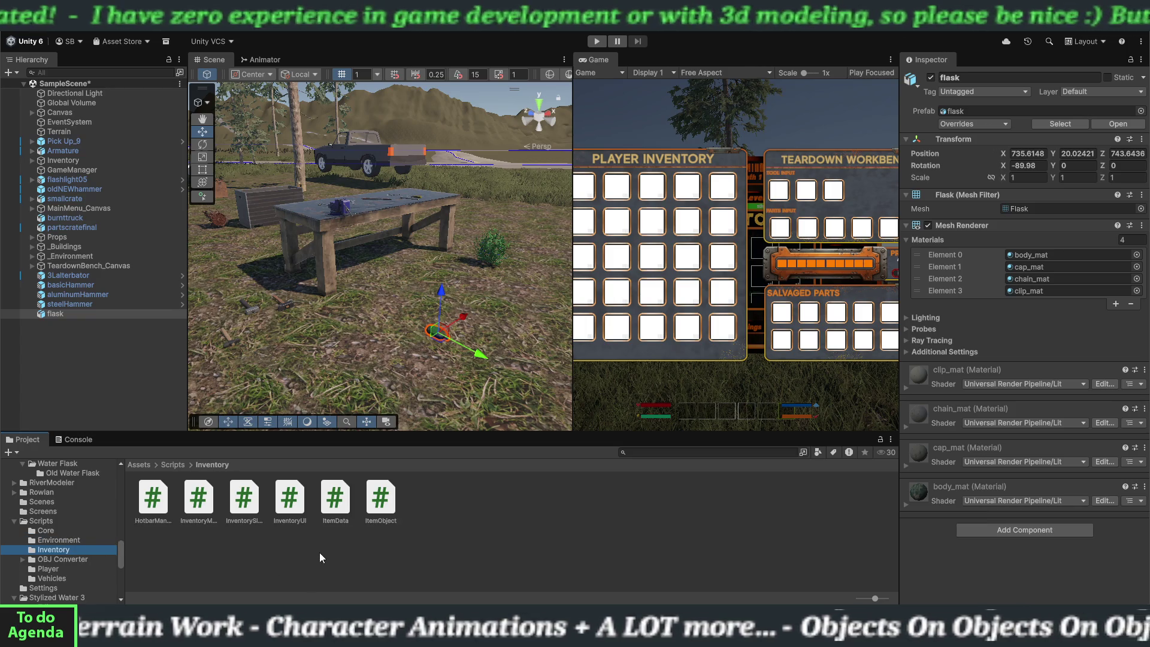
mouse_move(335, 501)
mouse_down()
mouse_move(245, 472)
mouse_move(57, 314)
mouse_up()
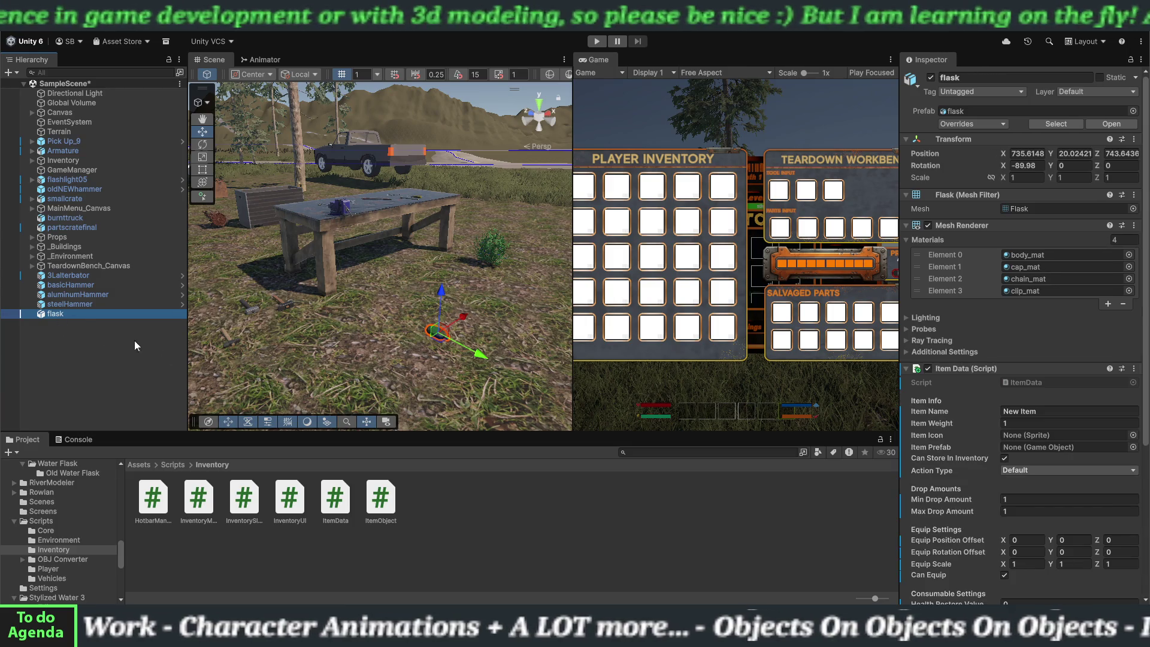
- Name the item 'Old Water Flask', set weight 1.5, and assign flaskIcon as its icon
click(1023, 412)
text(Old Water Flask)
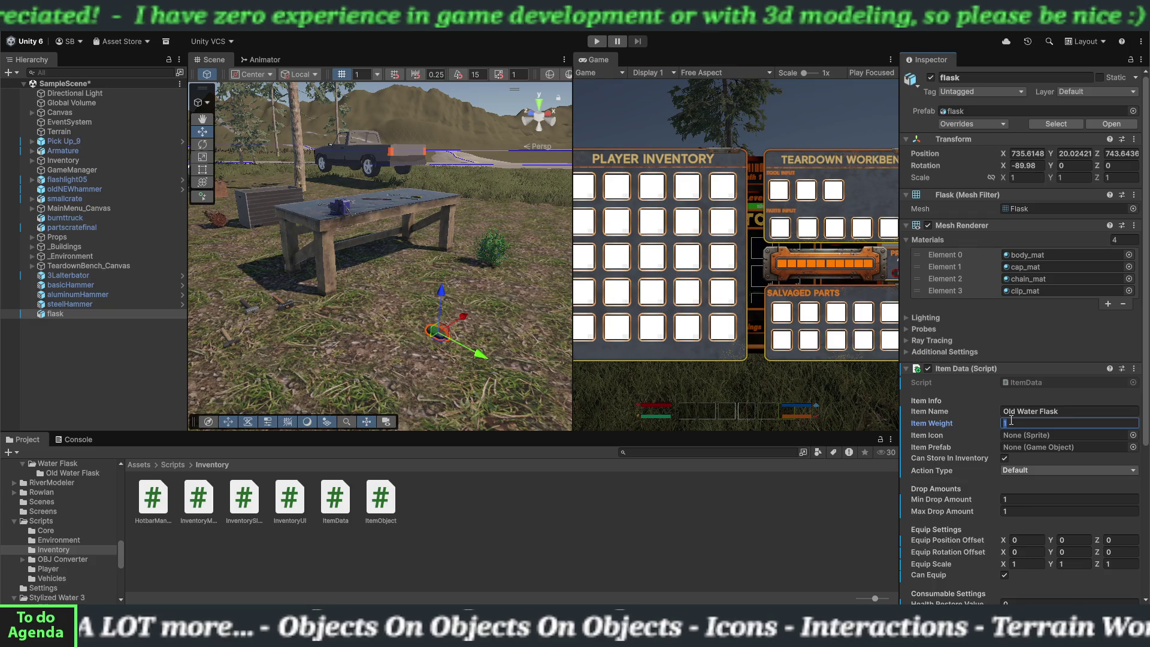
text(.5)
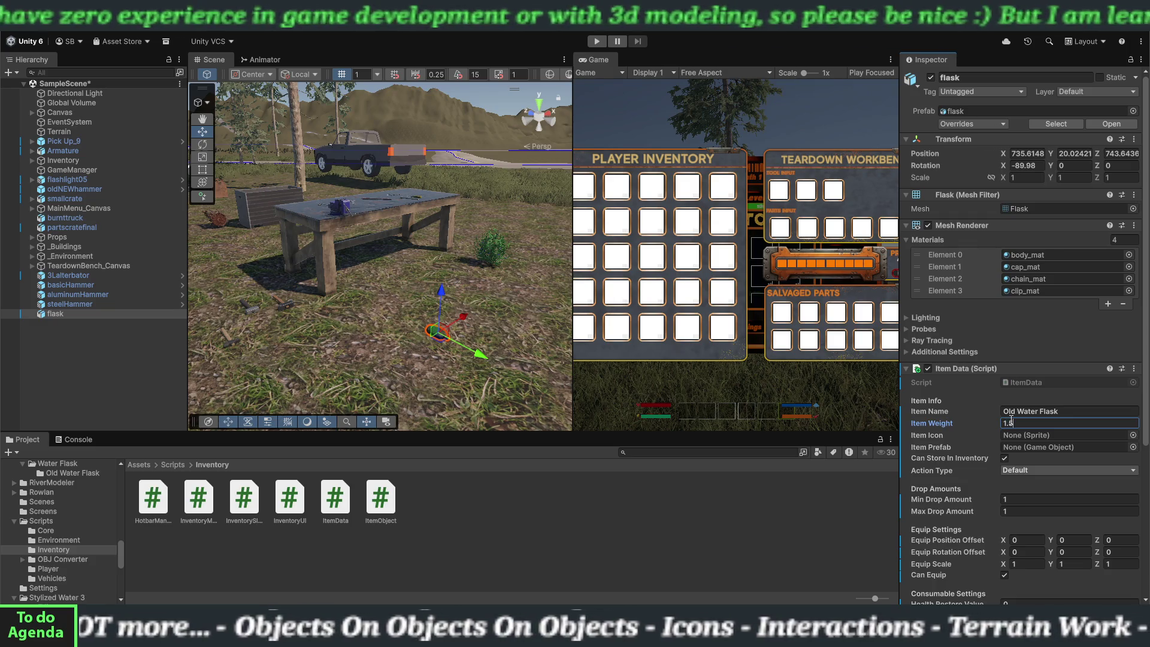
scroll(49, 514, up, 10)
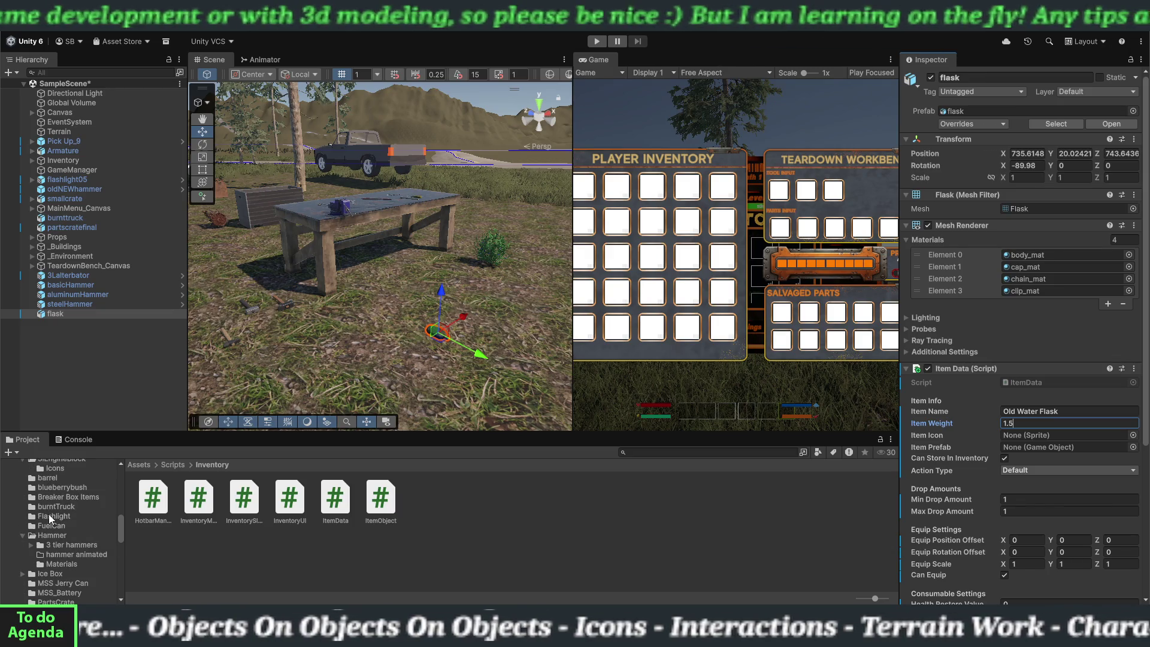
scroll(48, 525, down, 3)
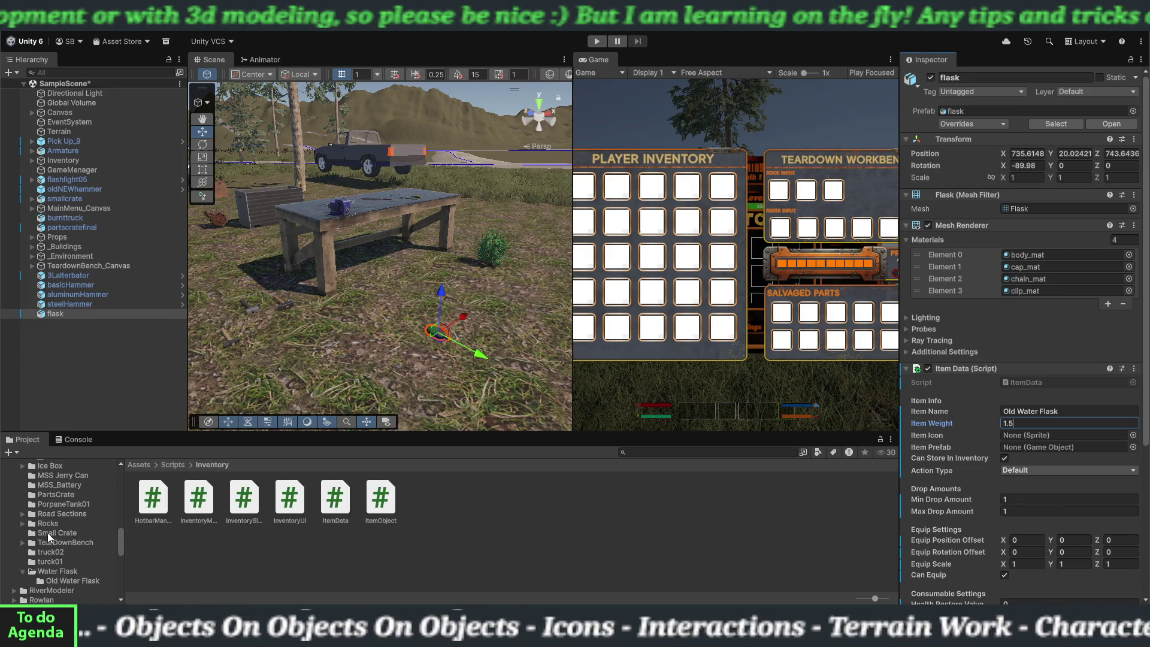
click(56, 582)
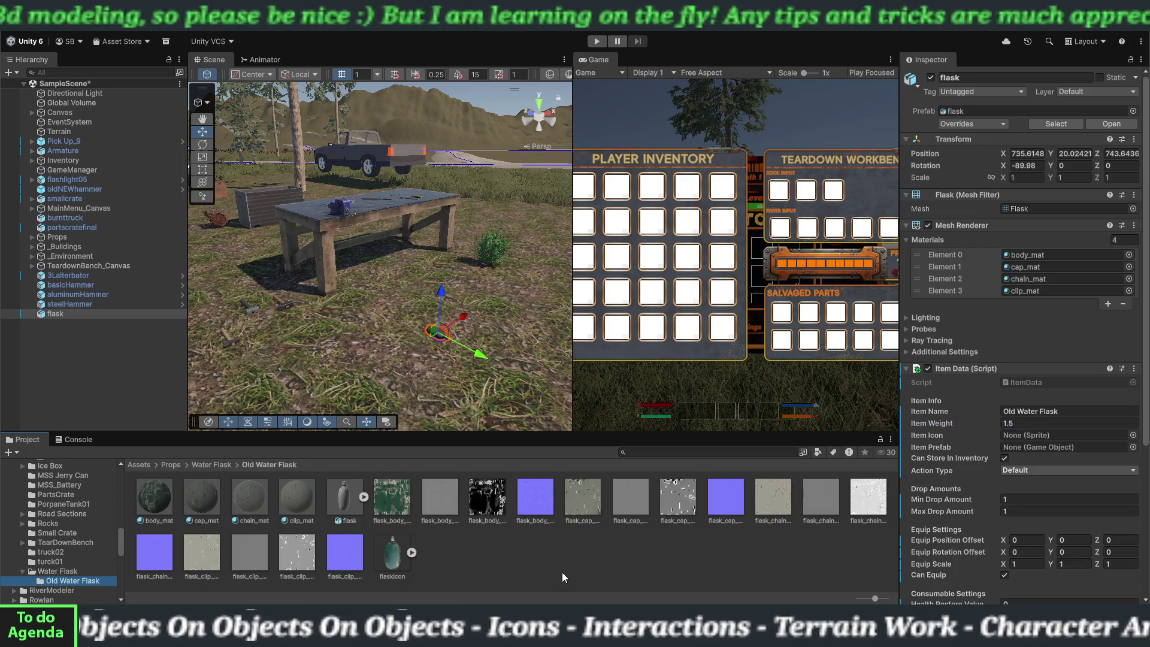
mouse_move(401, 558)
mouse_down()
mouse_move(680, 544)
mouse_move(1053, 436)
mouse_up()
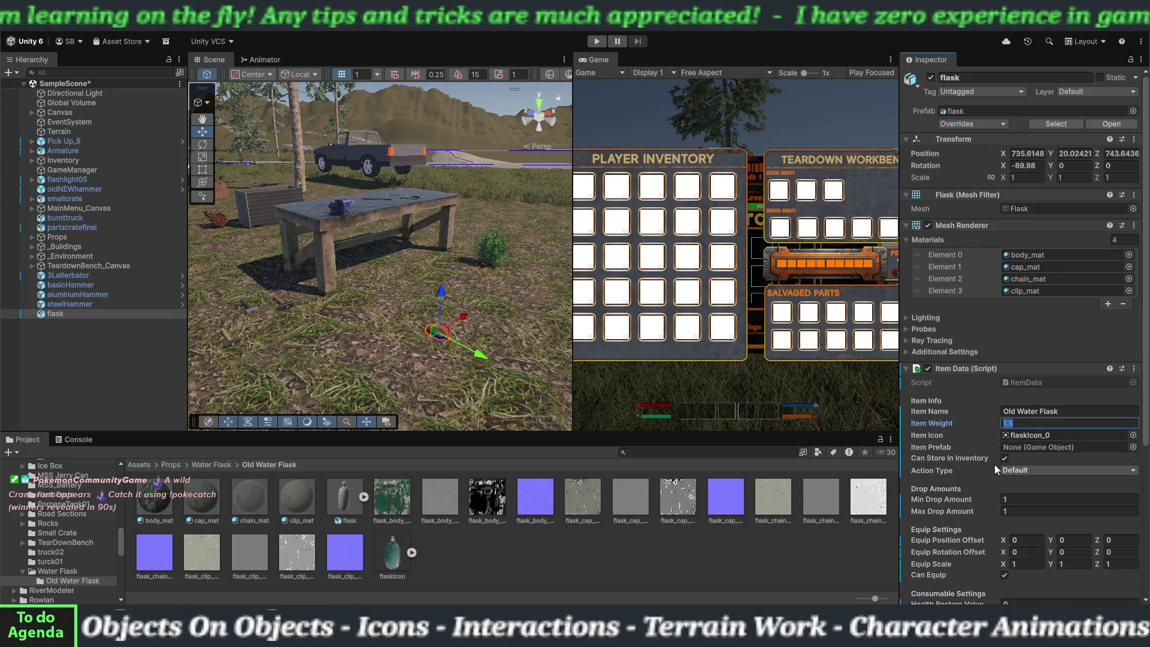
- Set the item's Action Type to Drink
scroll(993, 467, down, 2)
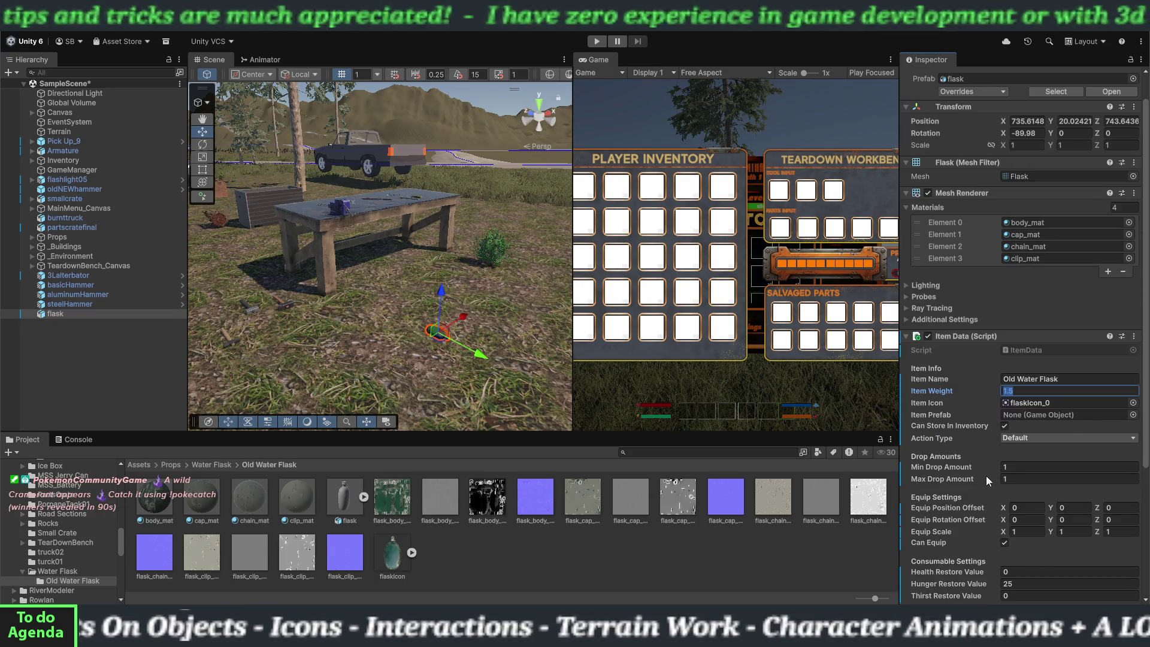
click(1032, 437)
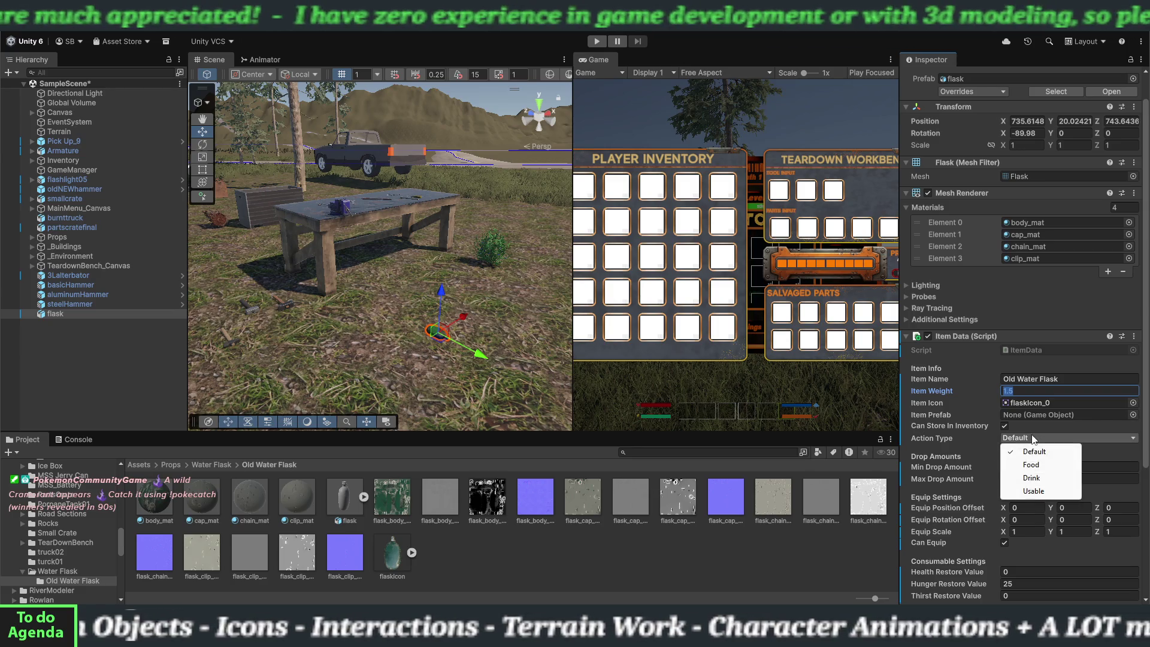
click(1031, 478)
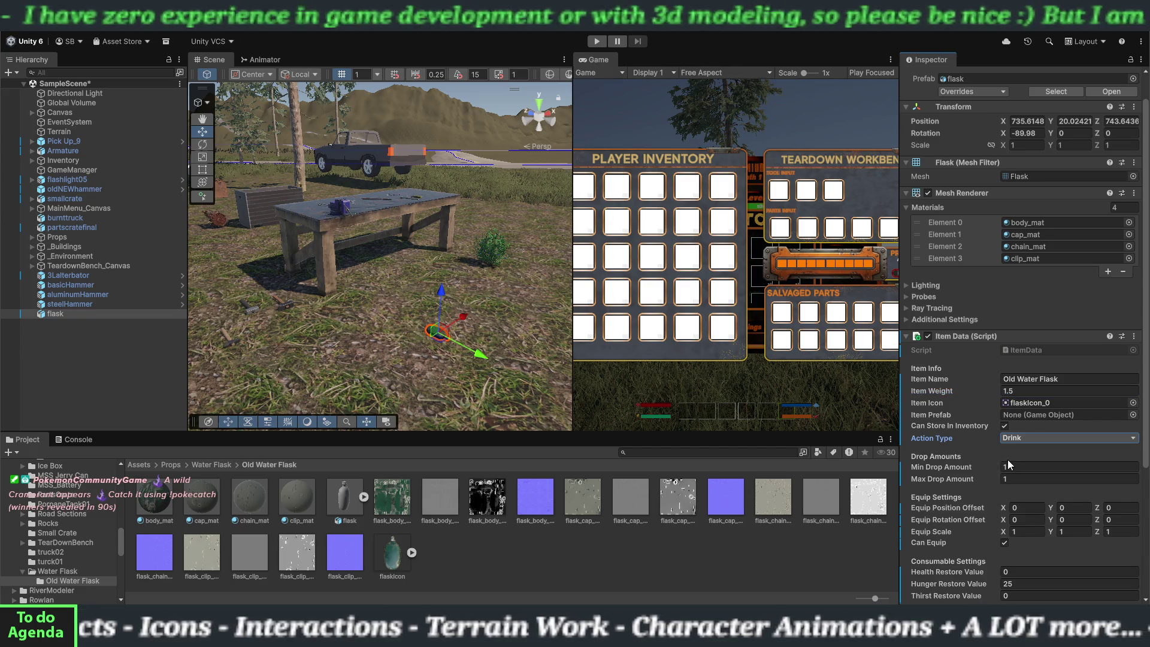
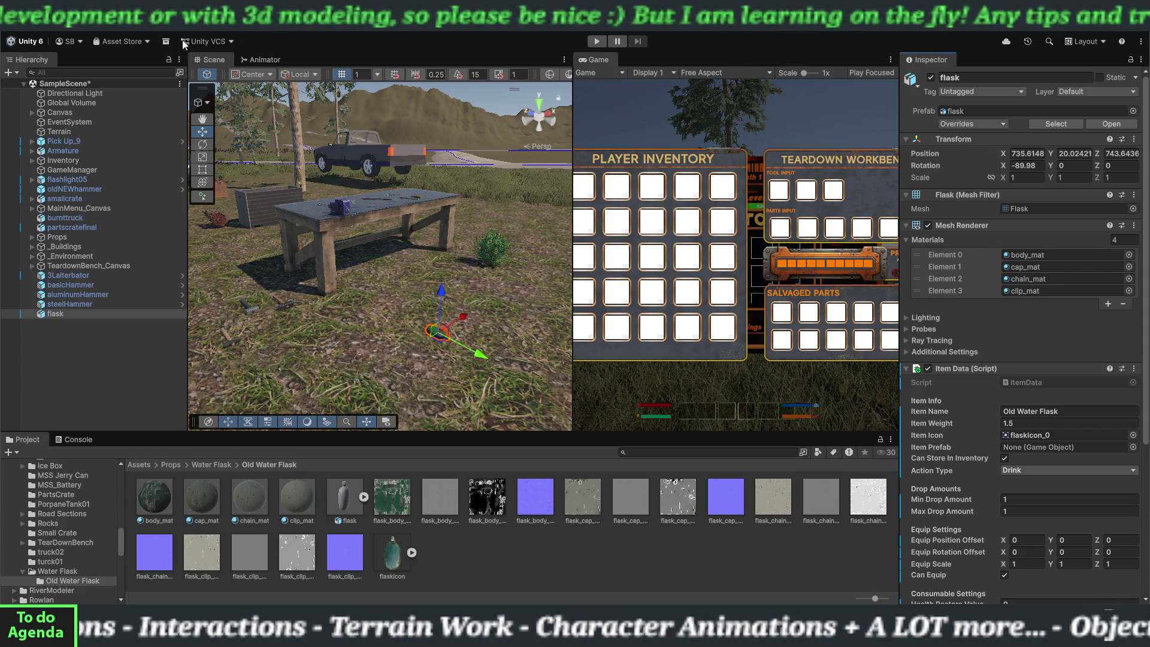
- Select Creek under _Environment and frame it in the Scene view
click(28, 256)
click(53, 276)
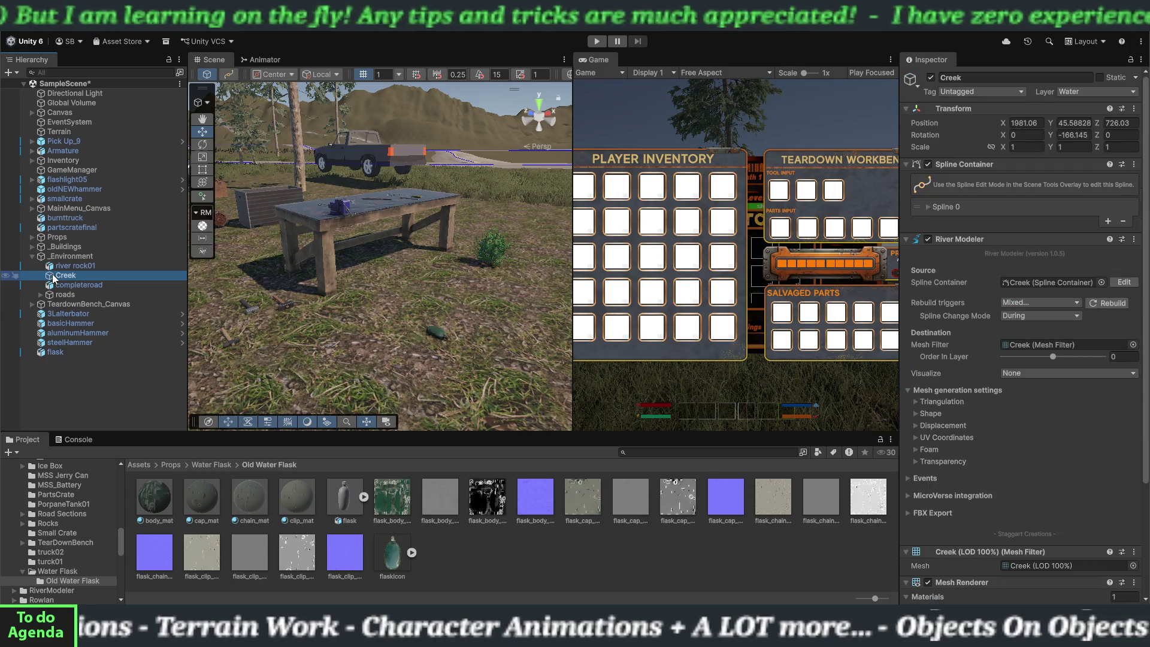
double_click(54, 276)
mouse_move(358, 315)
mouse_down()
mouse_move(422, 334)
mouse_move(412, 308)
mouse_move(420, 362)
mouse_move(477, 324)
mouse_move(412, 295)
mouse_move(435, 354)
mouse_up()
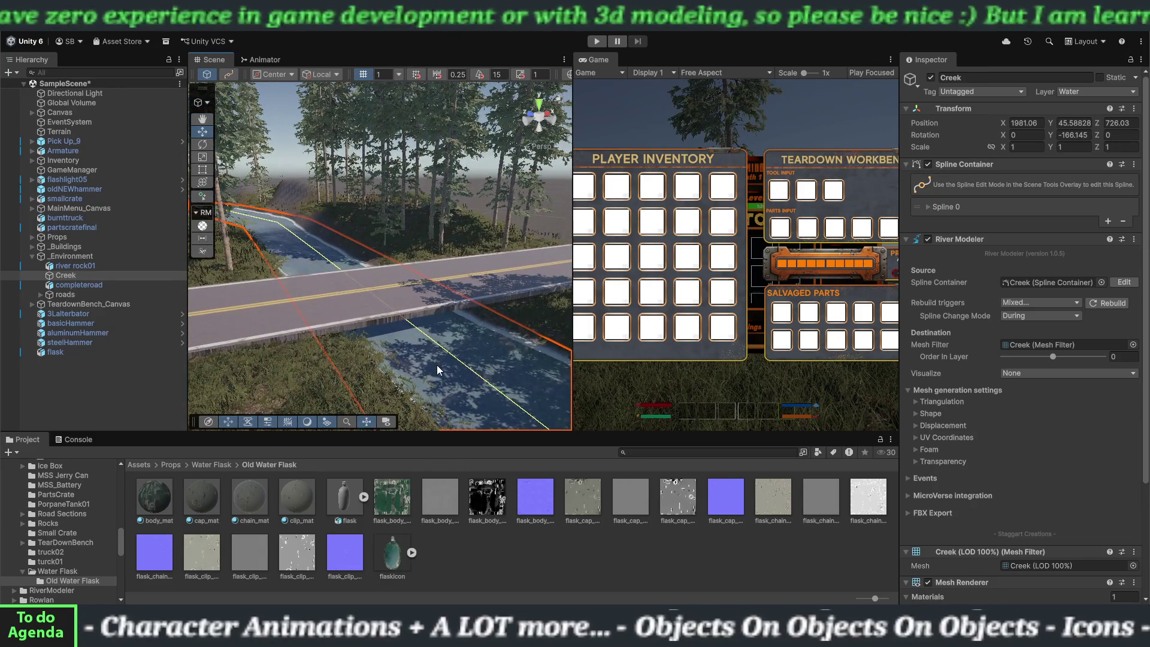
- Collapse the Creek's Mesh Filter, Materials, Mesh Renderer and River Modeler panels
scroll(1005, 446, down, 1)
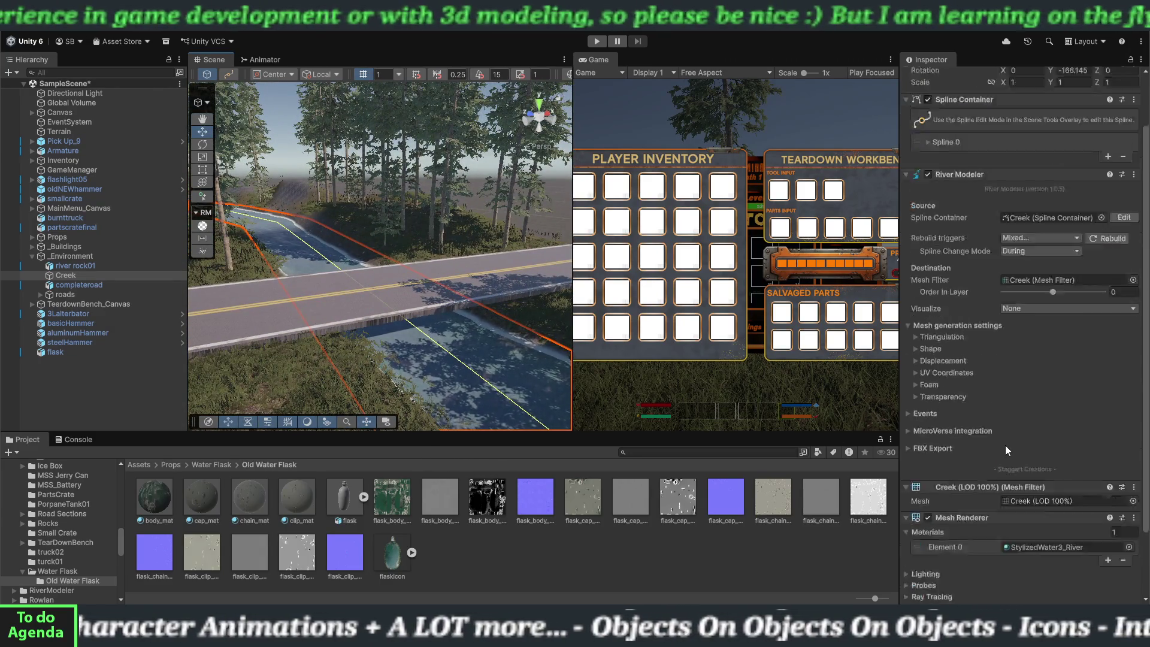
scroll(1005, 444, down, 4)
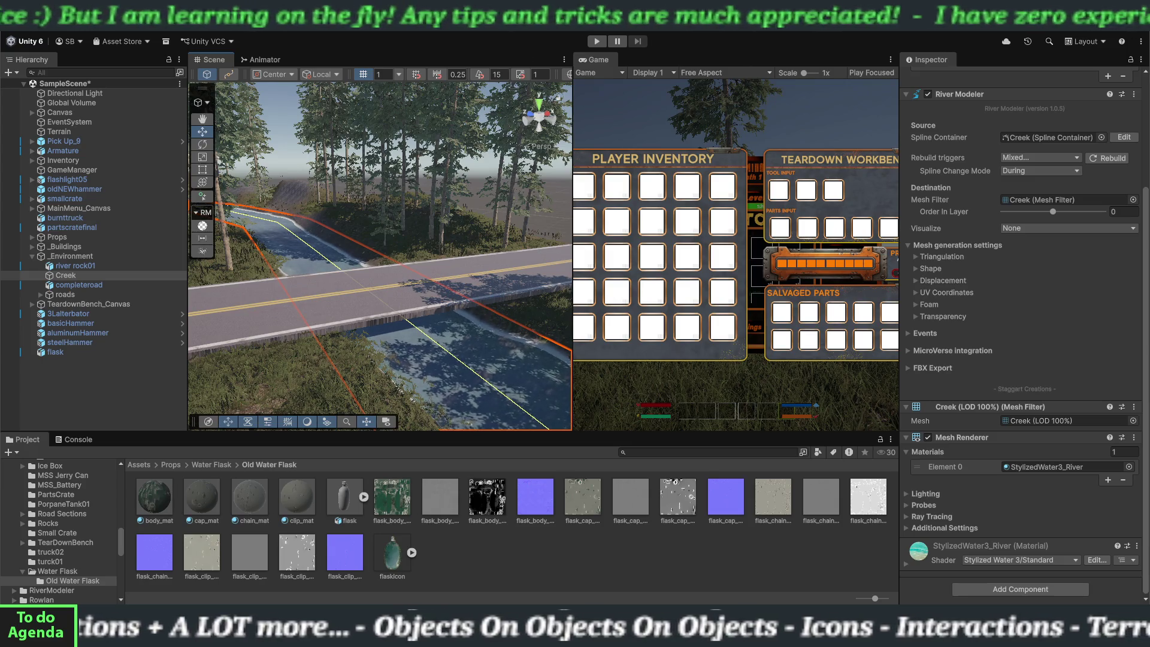
click(905, 408)
click(907, 450)
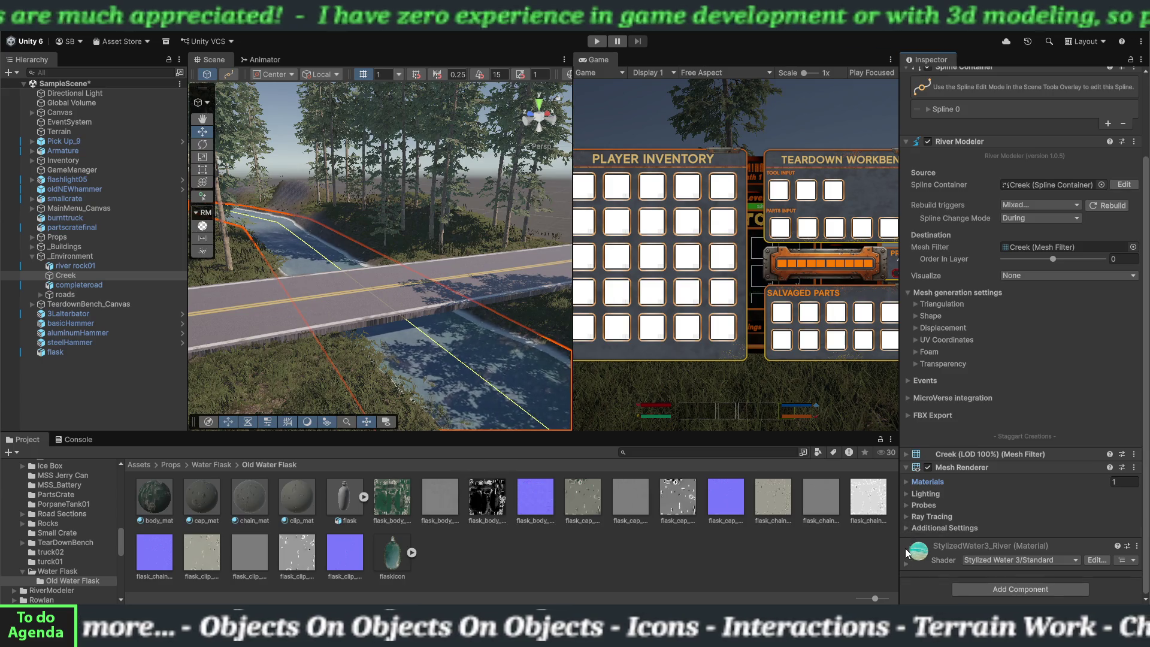
click(906, 468)
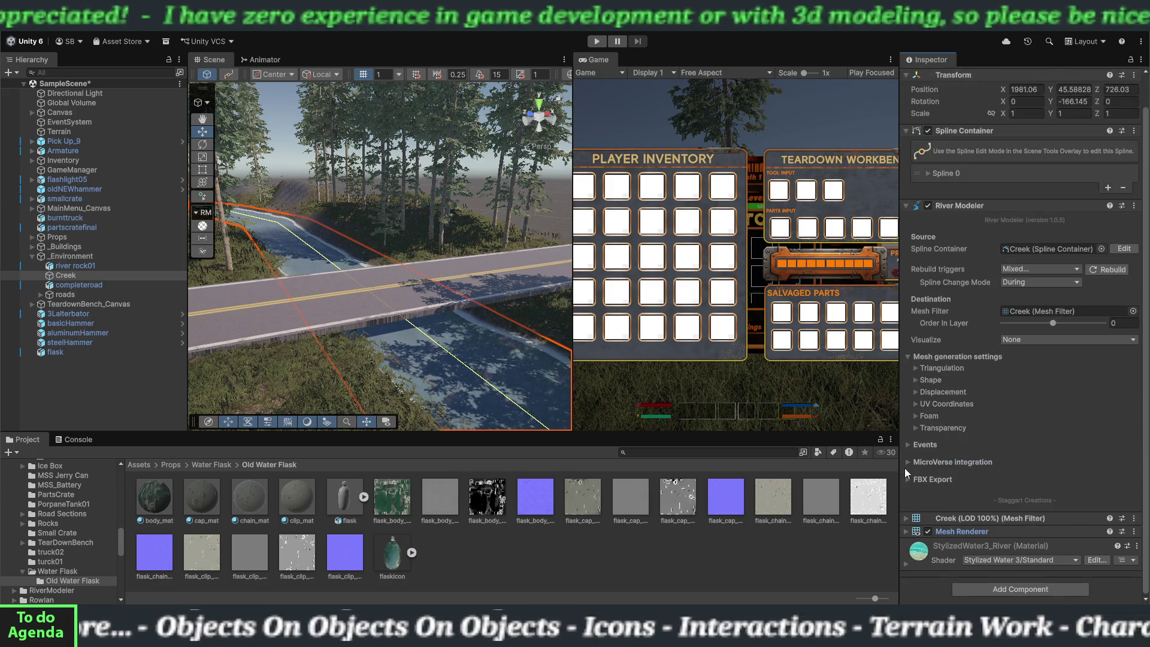
click(904, 207)
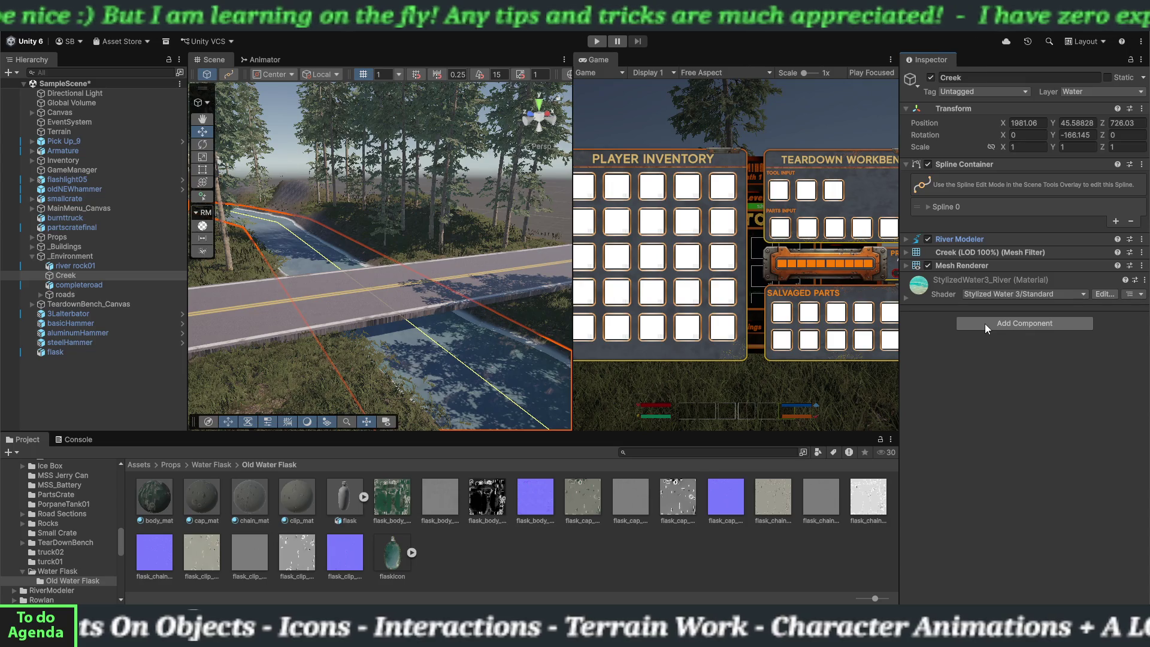
- Add a Mesh Collider to the Creek and collapse its panel
click(985, 323)
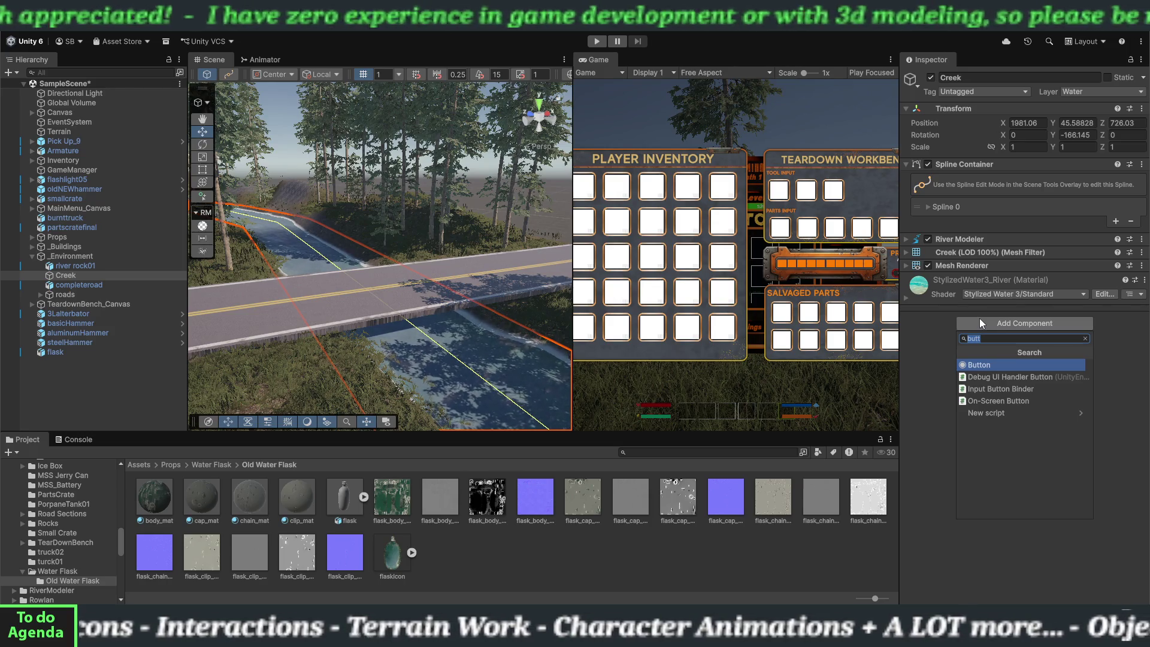
text(me)
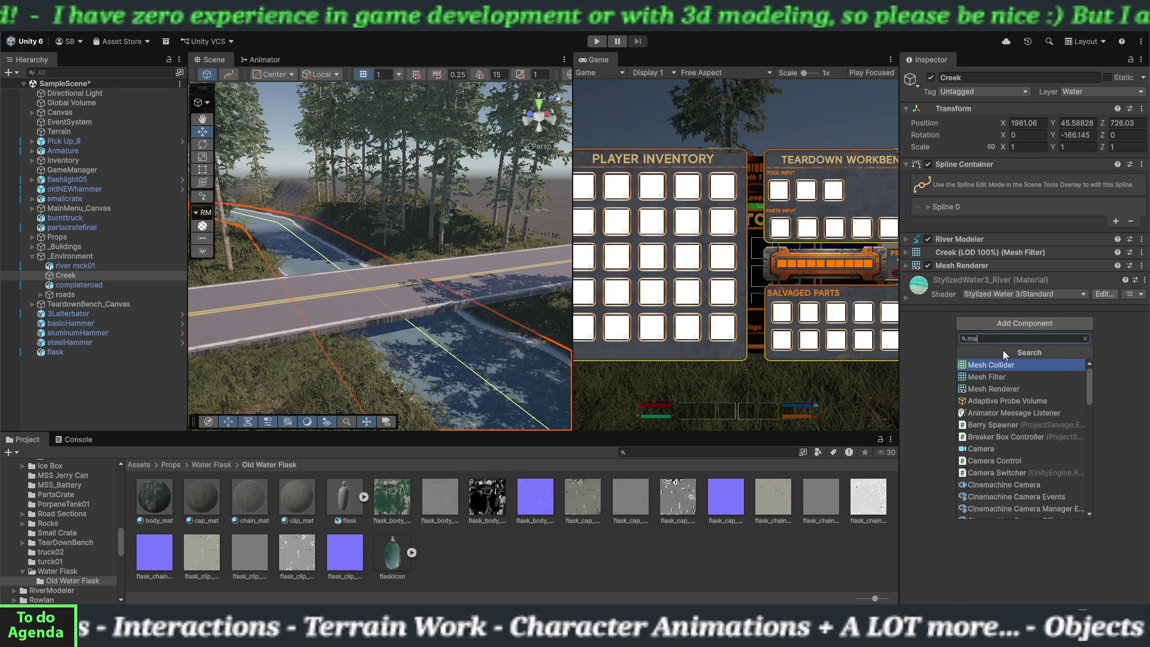
click(1004, 363)
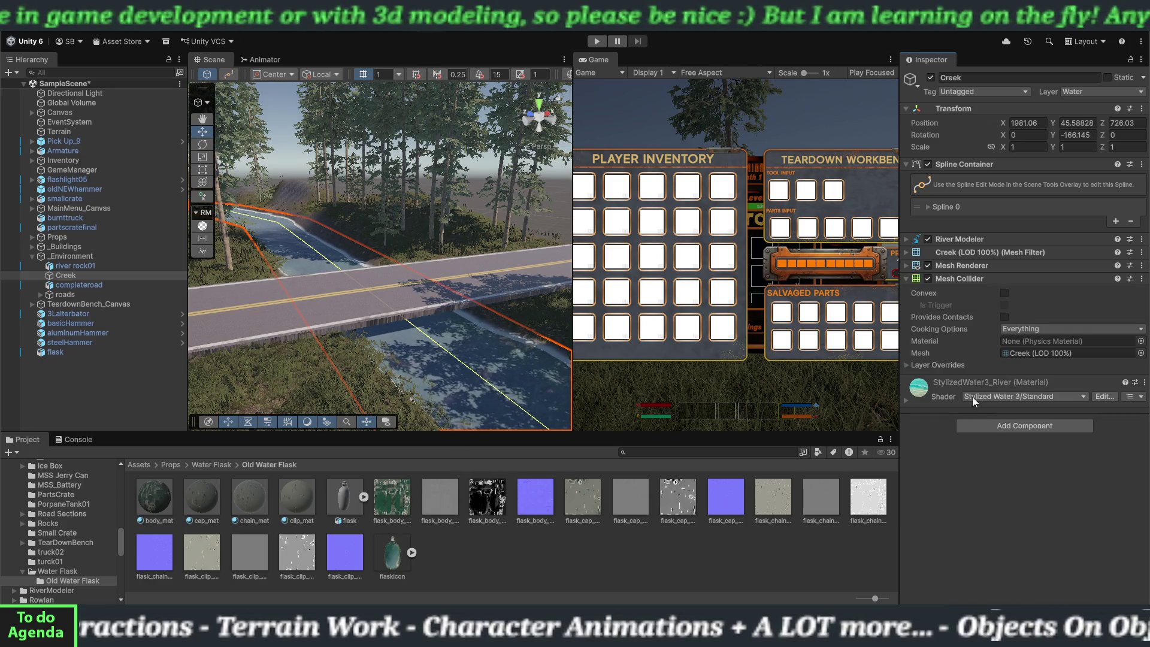
click(906, 279)
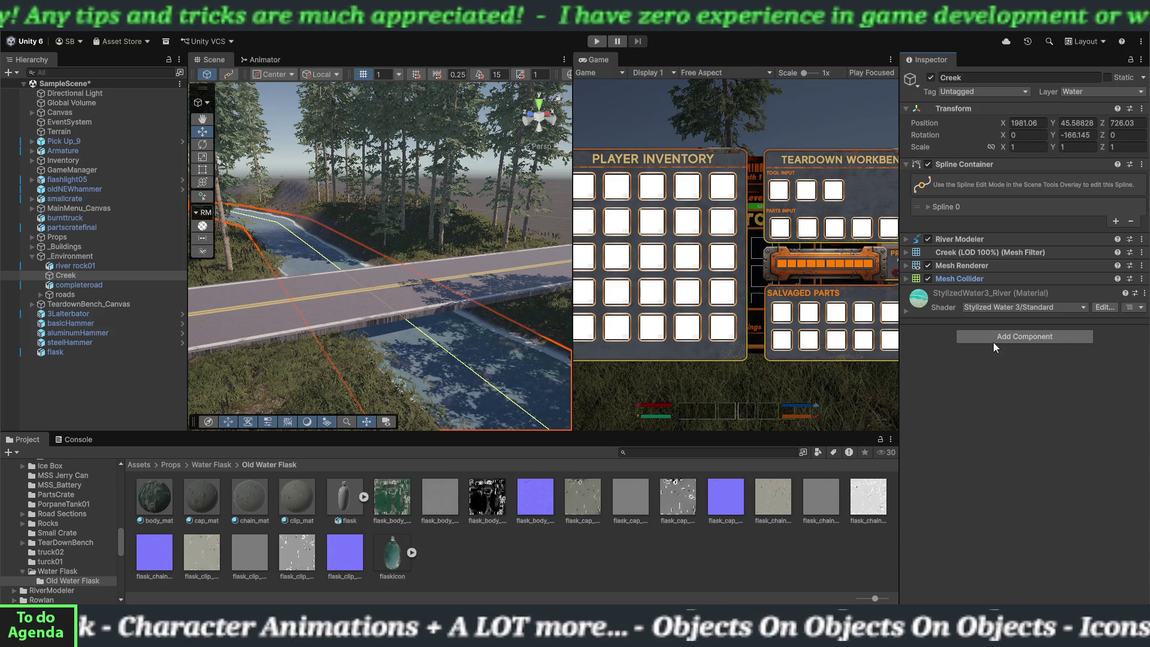
- Add the Water Source script to the Creek and fold its panel away
click(993, 343)
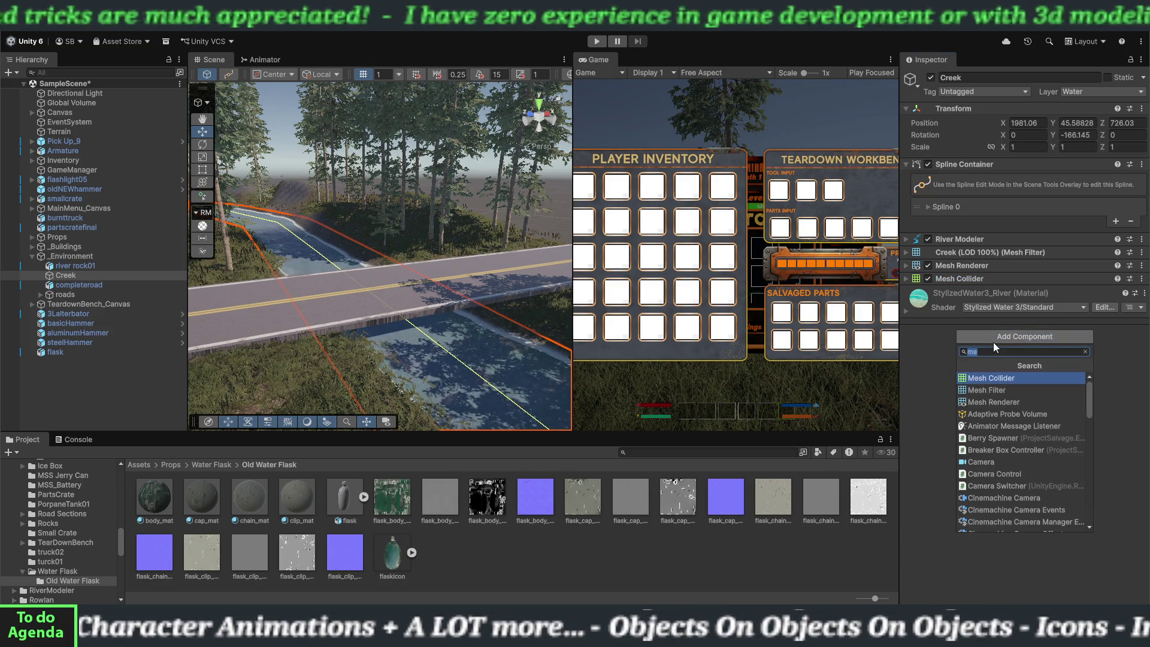
text(wat)
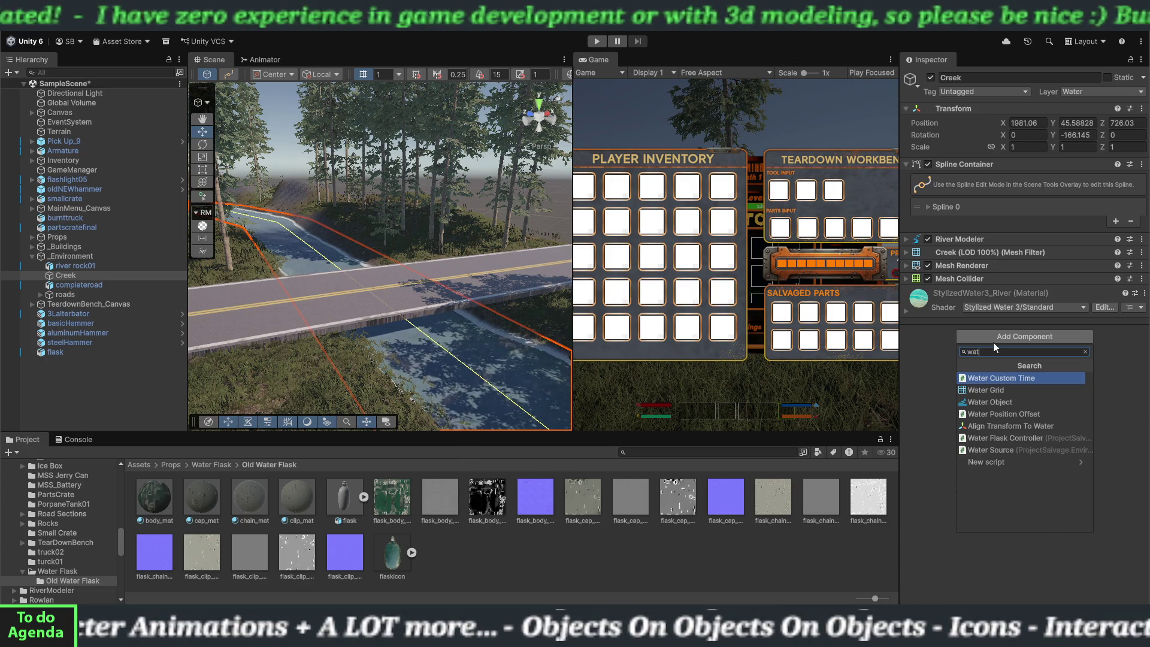
click(994, 449)
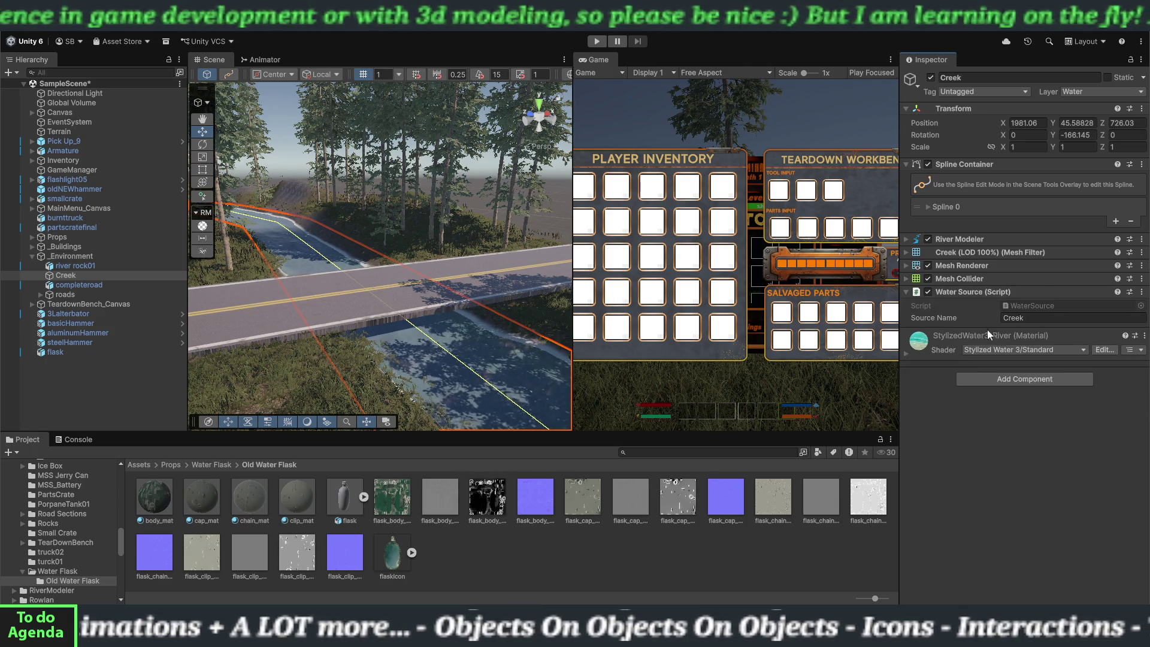
click(907, 292)
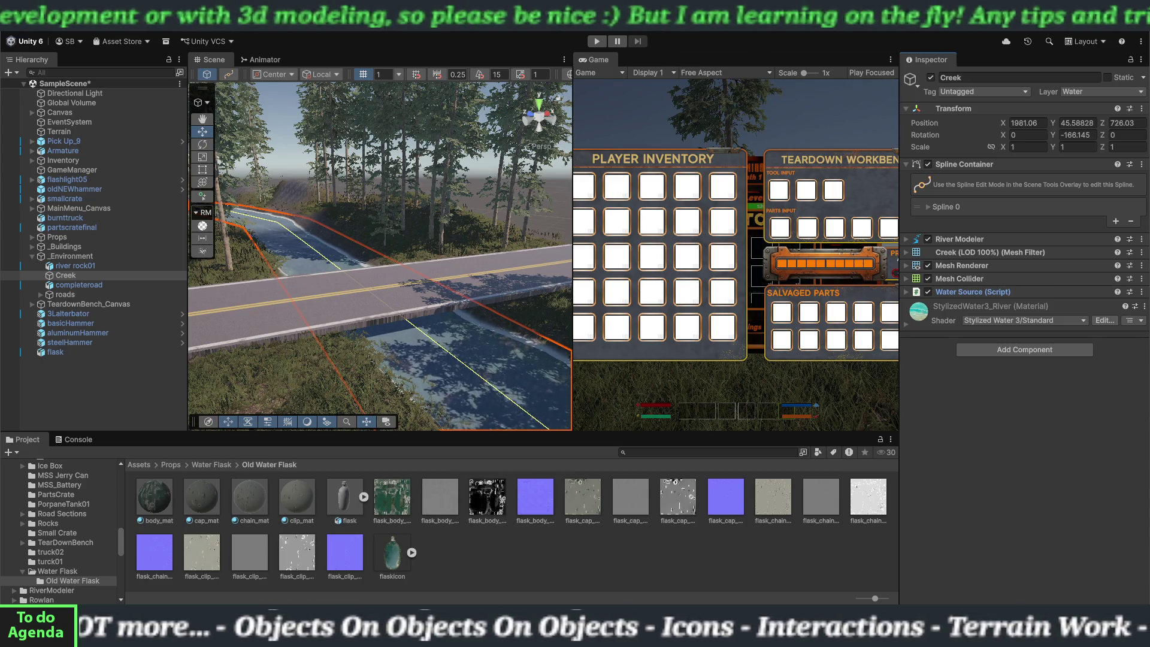
- Select the flask, add the Water Flask Controller script, and collapse that component
click(77, 351)
scroll(56, 529, down, 3)
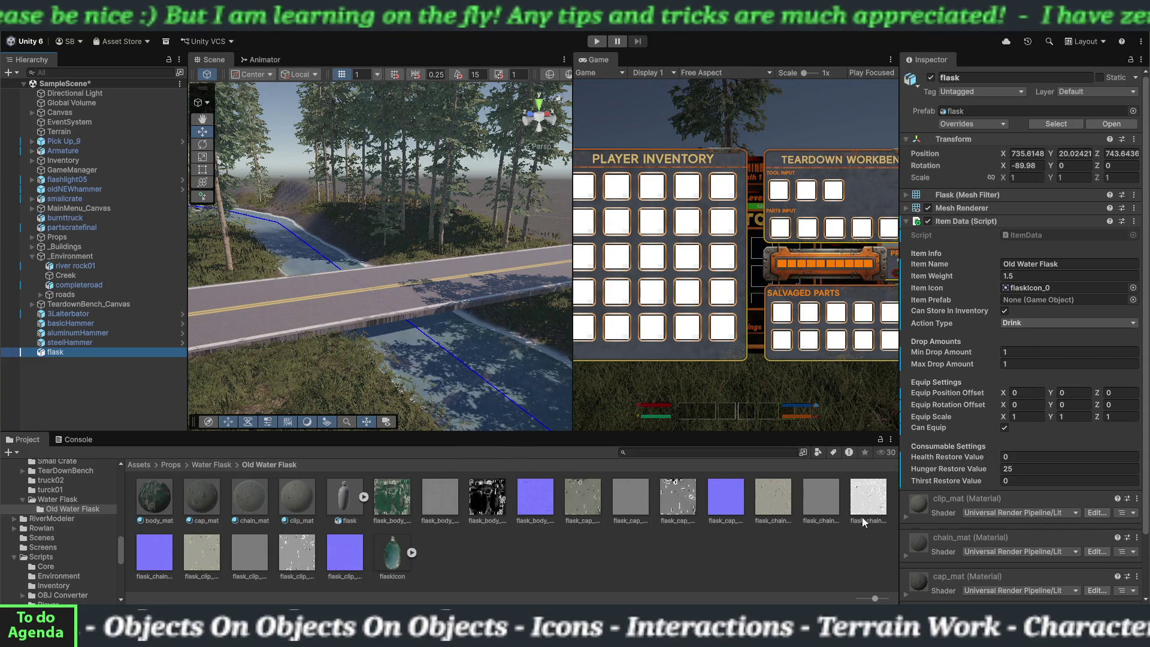
scroll(947, 452, down, 3)
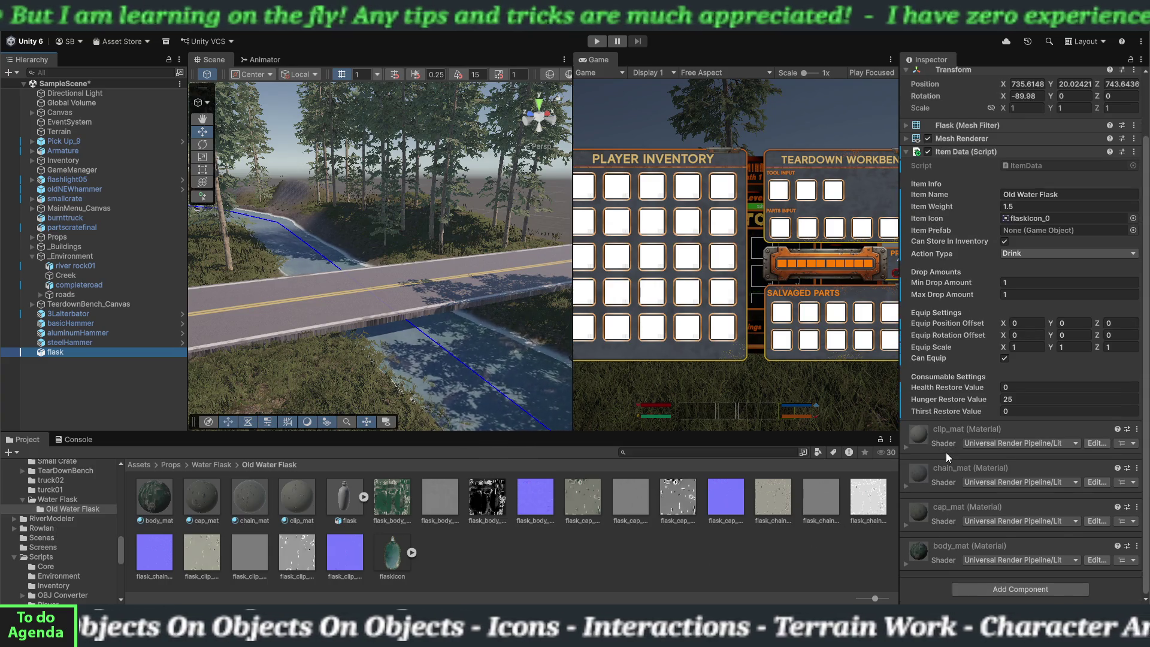
click(1003, 588)
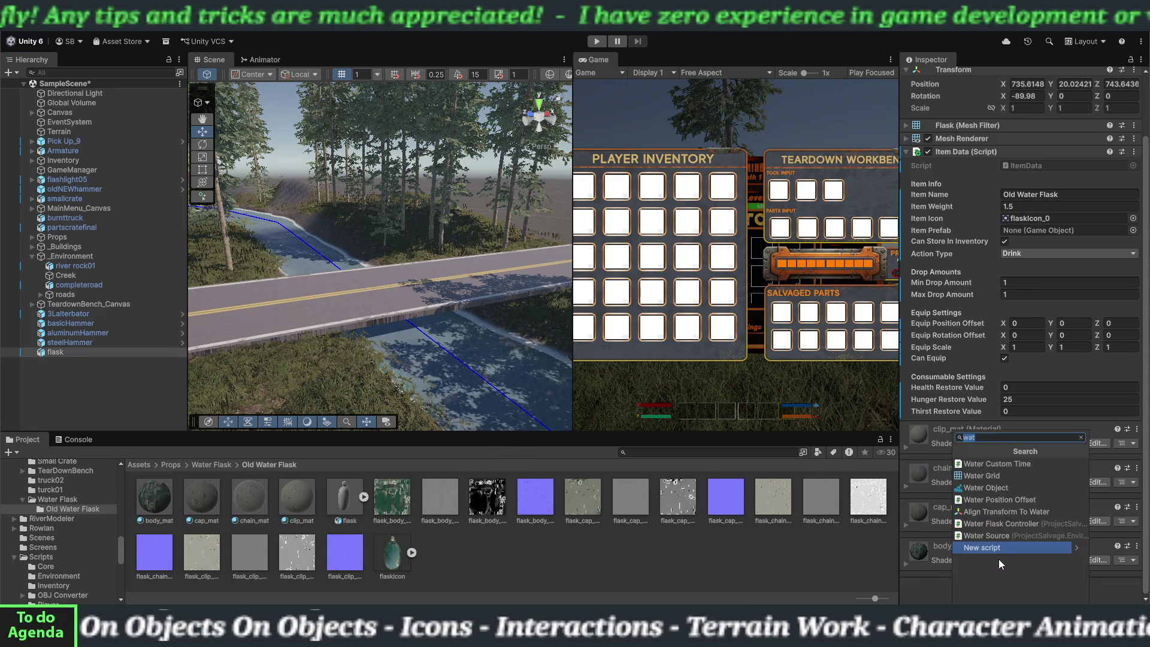
click(994, 523)
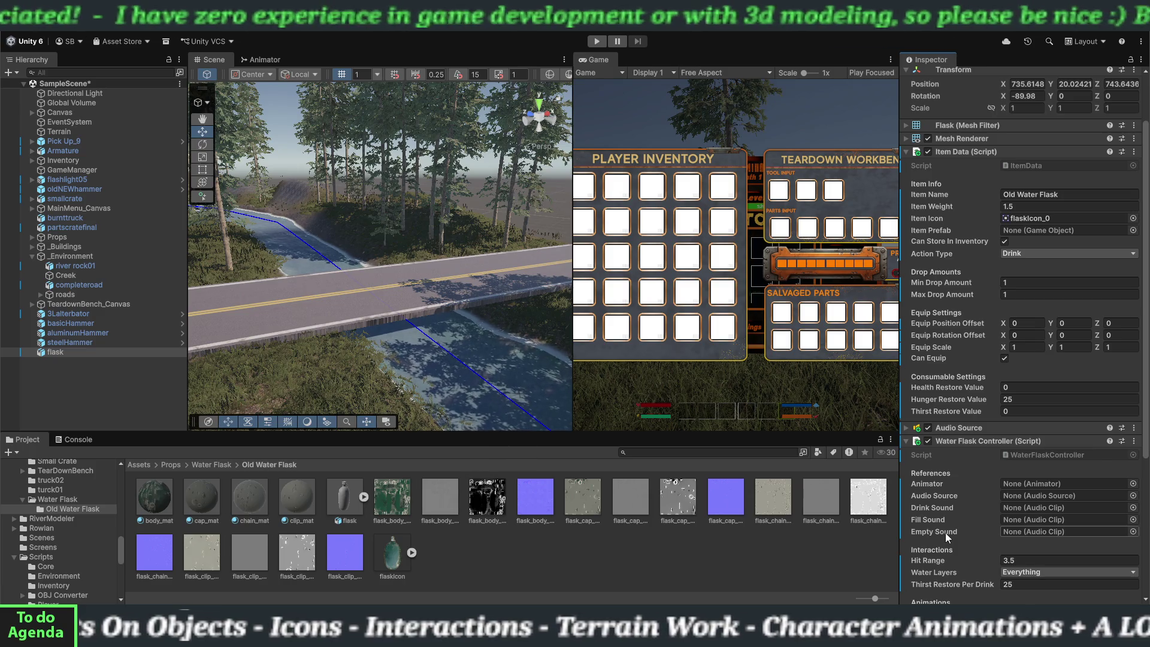
scroll(958, 545, down, 2)
scroll(958, 545, down, 2)
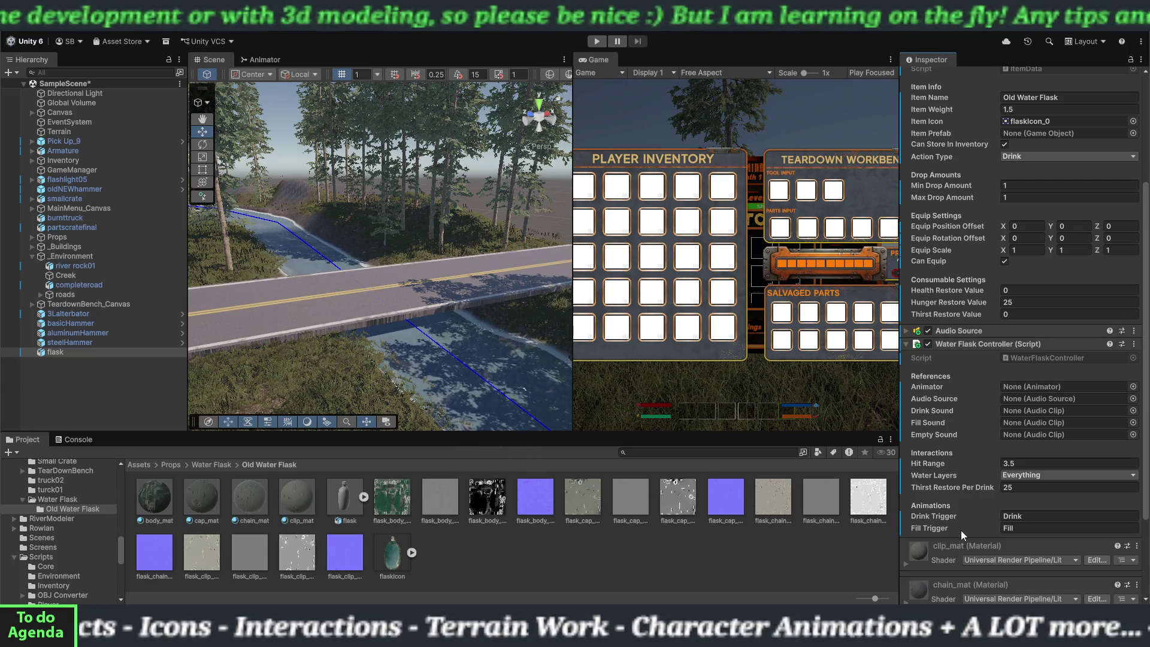
scroll(960, 531, down, 2)
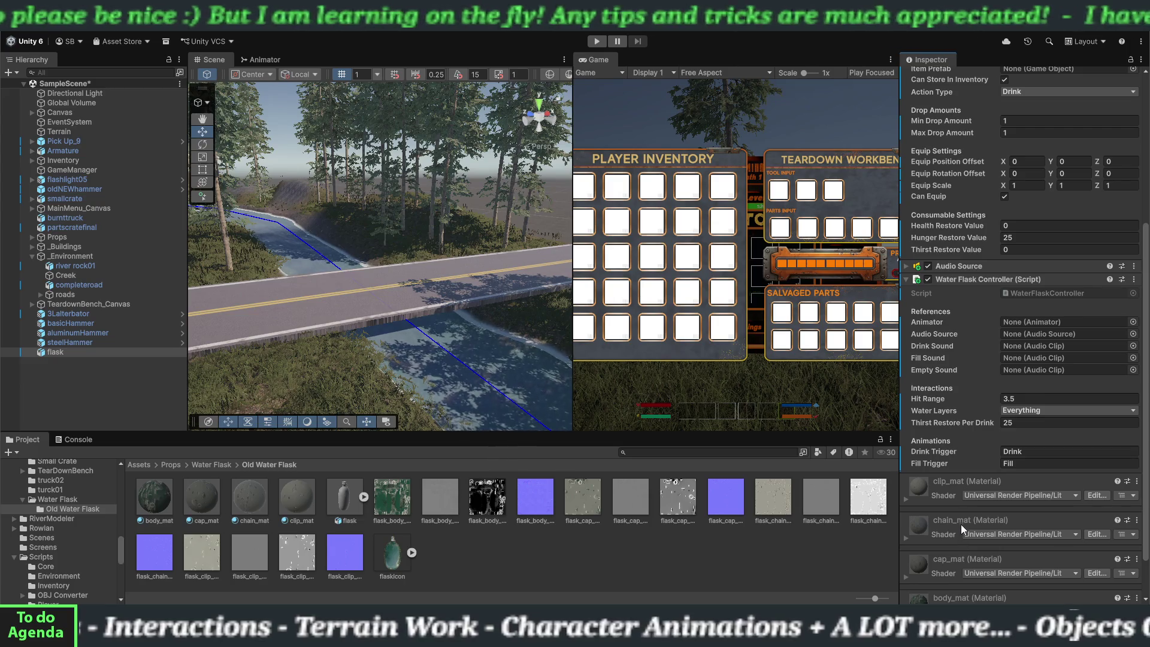
click(905, 279)
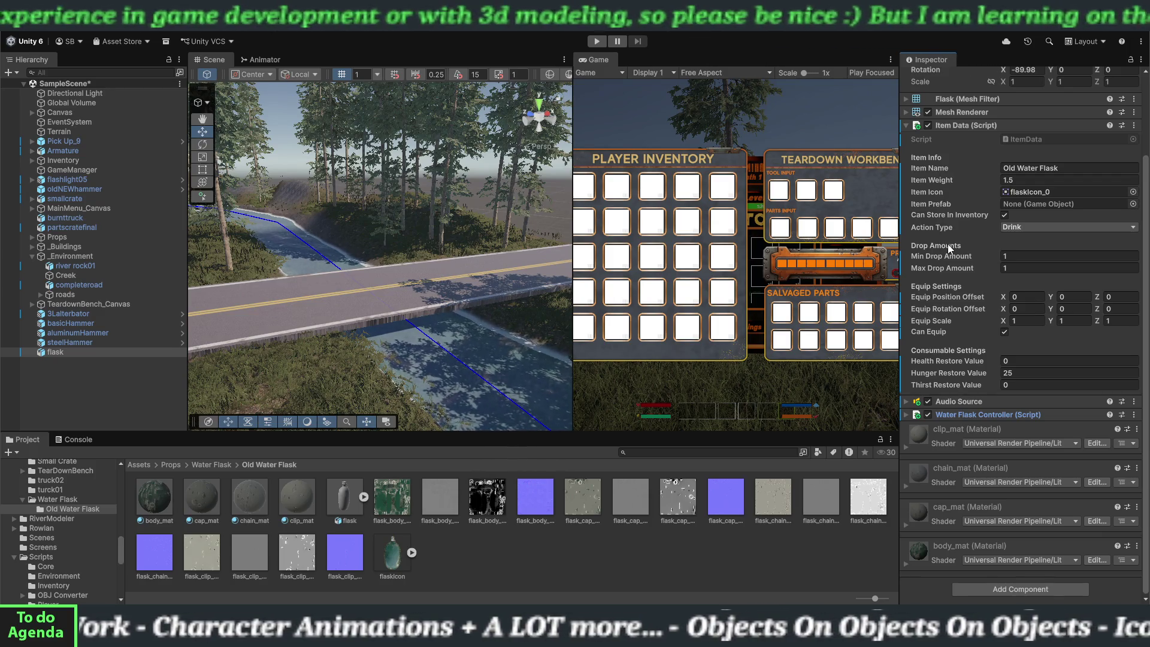
- Set the flask's Hunger Restore Value to 0 and Thirst Restore Value to 25
click(1002, 373)
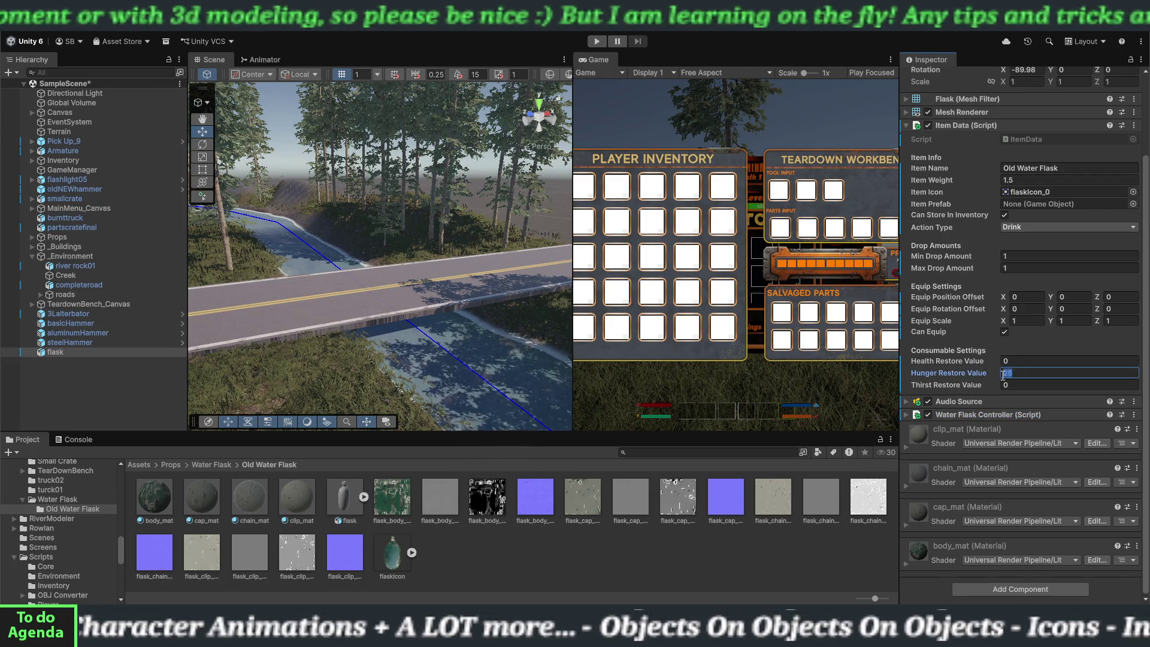
text(0)
click(1009, 386)
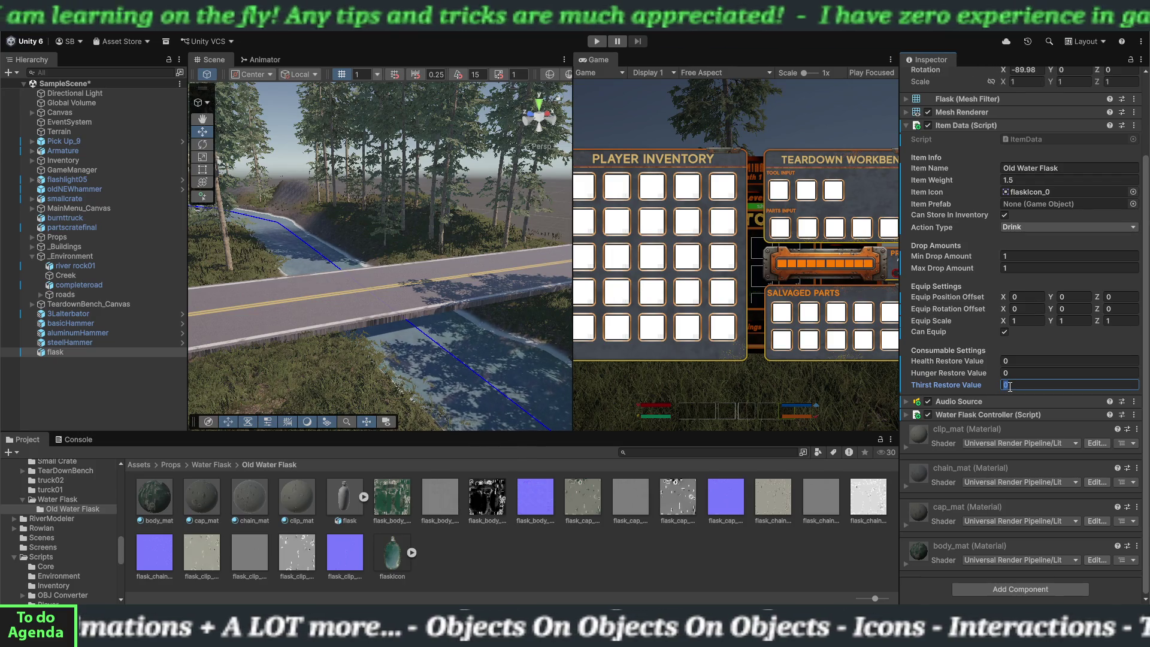
text(25)
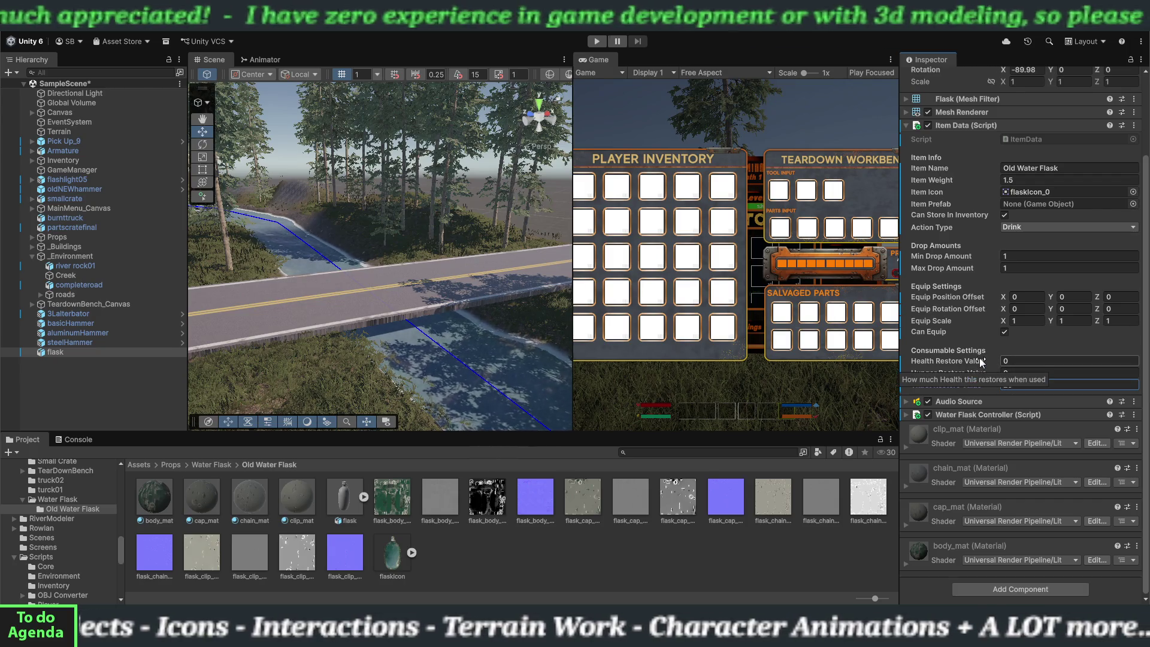
scroll(962, 364, up, 3)
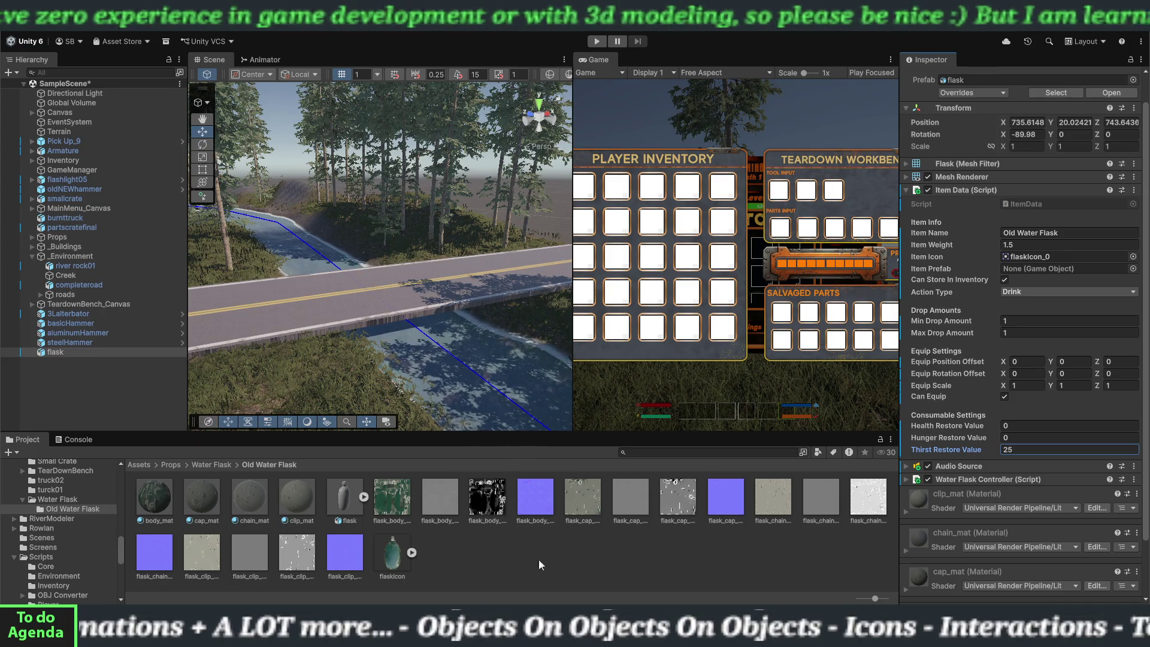
scroll(954, 461, up, 2)
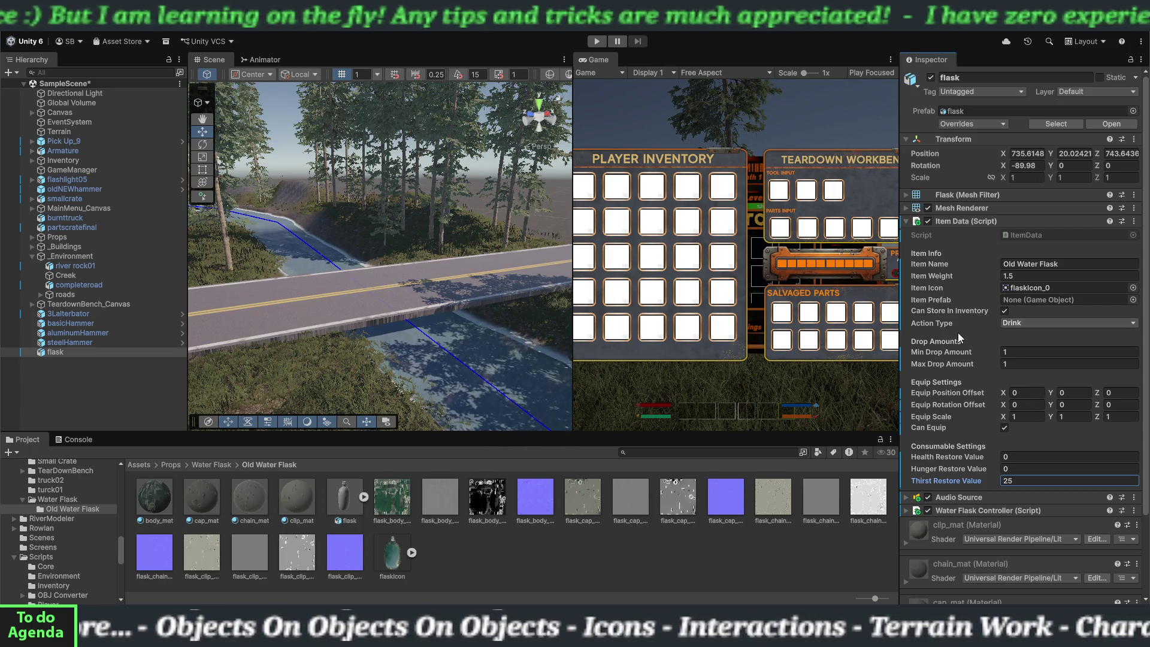
click(61, 352)
drag(93, 375, 459, 556)
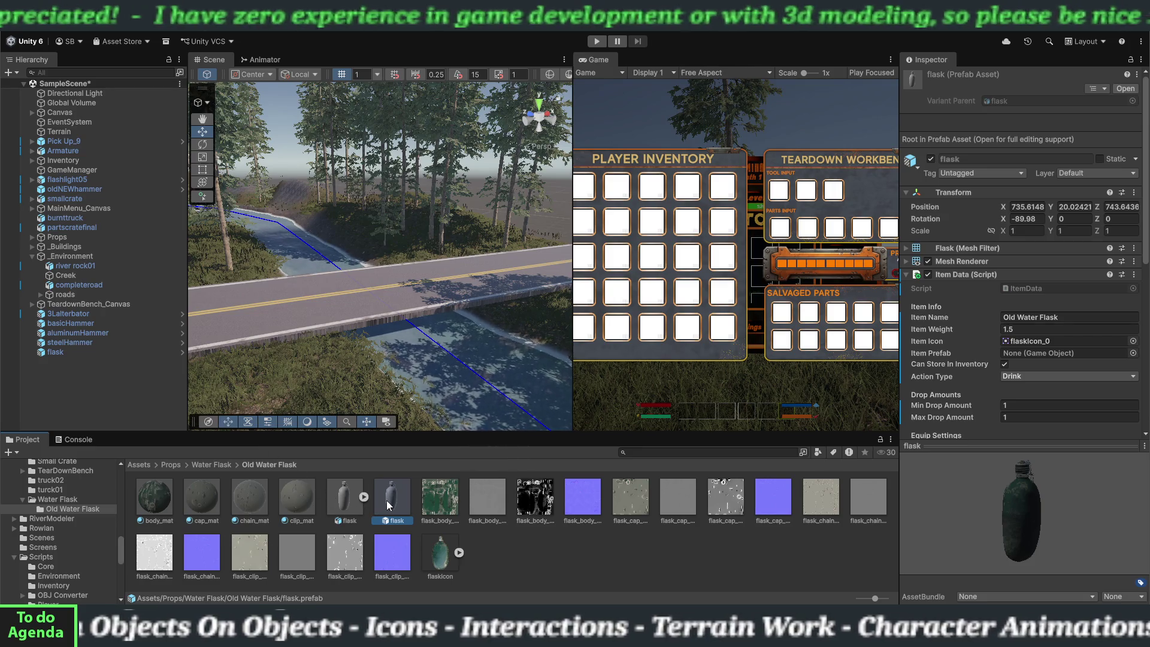
mouse_move(387, 500)
mouse_down()
mouse_move(611, 495)
mouse_move(1040, 353)
mouse_up()
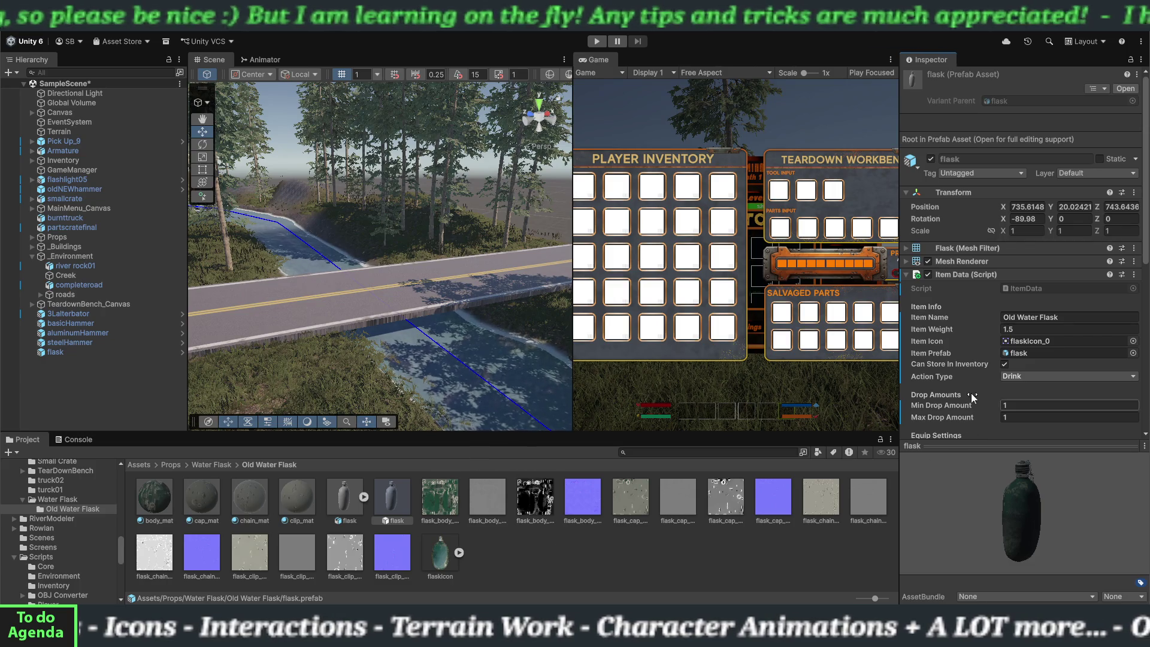
scroll(973, 403, down, 5)
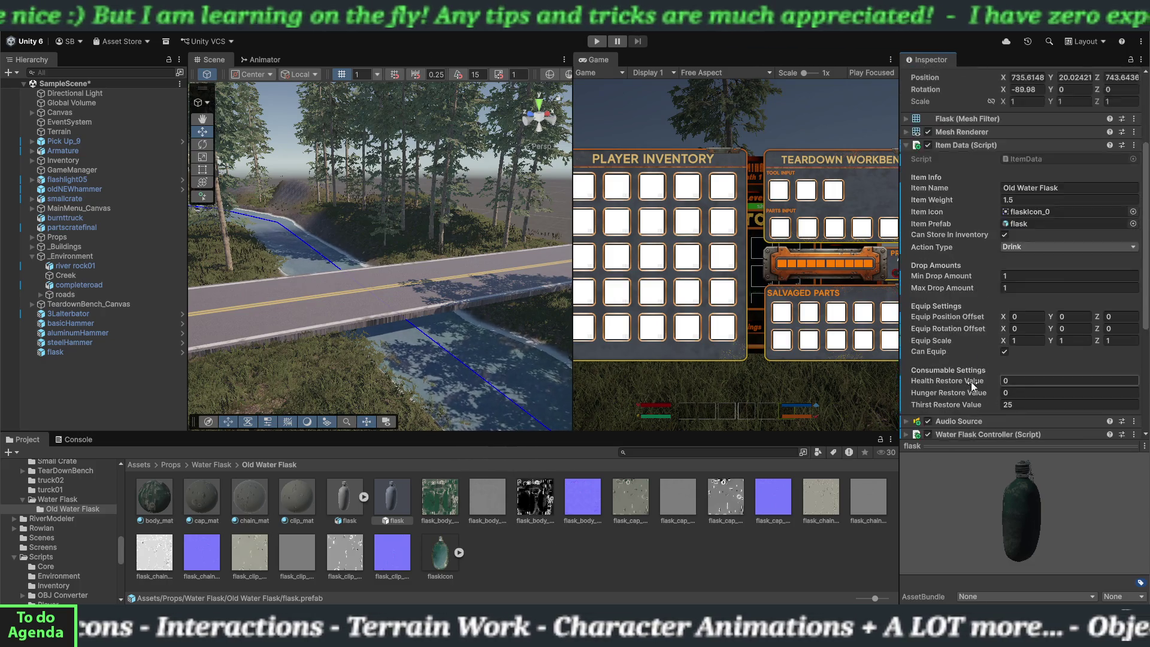
scroll(971, 382, down, 2)
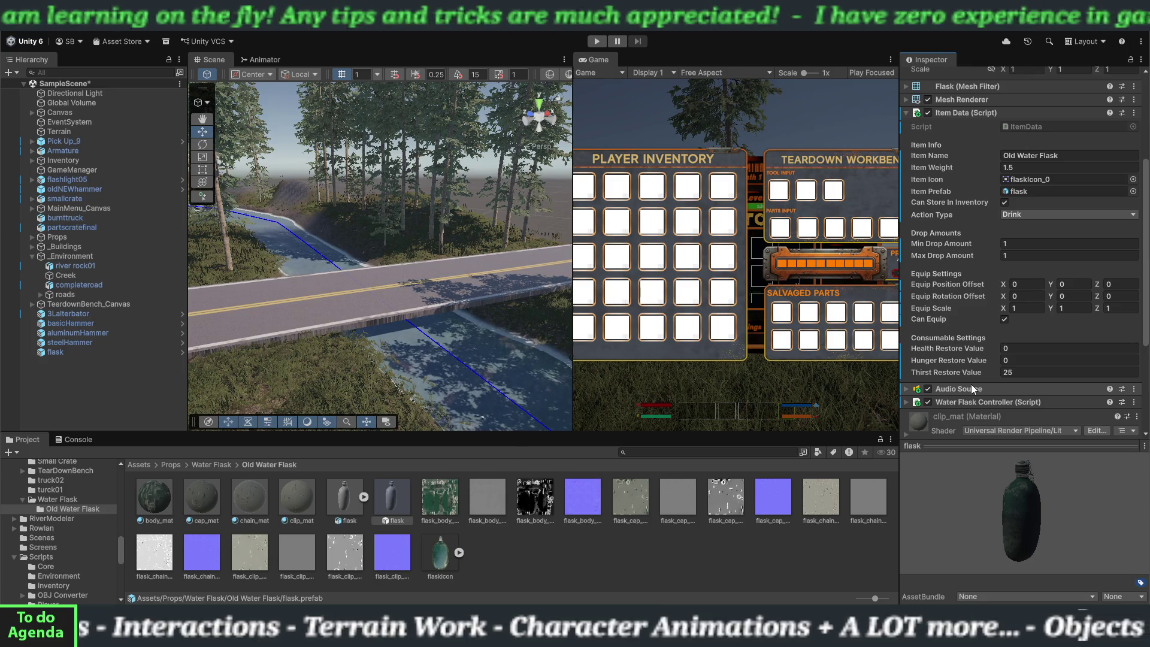
scroll(972, 388, up, 5)
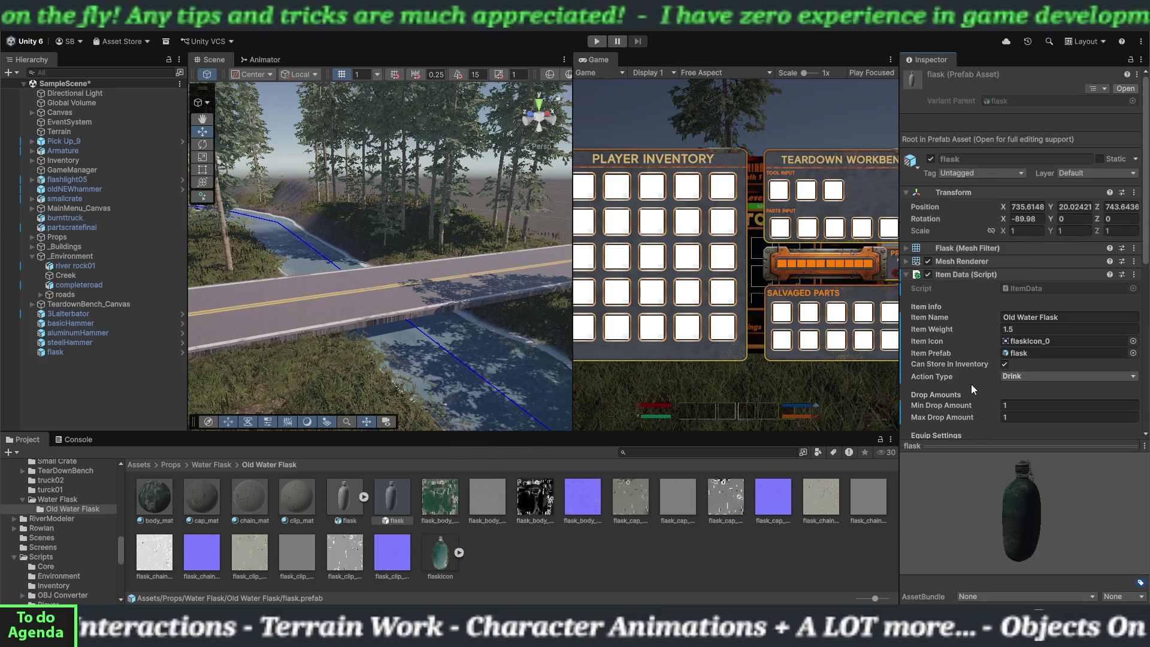
- Run a quick Play mode test in a widened Game view, then stop it
drag(572, 390, 424, 390)
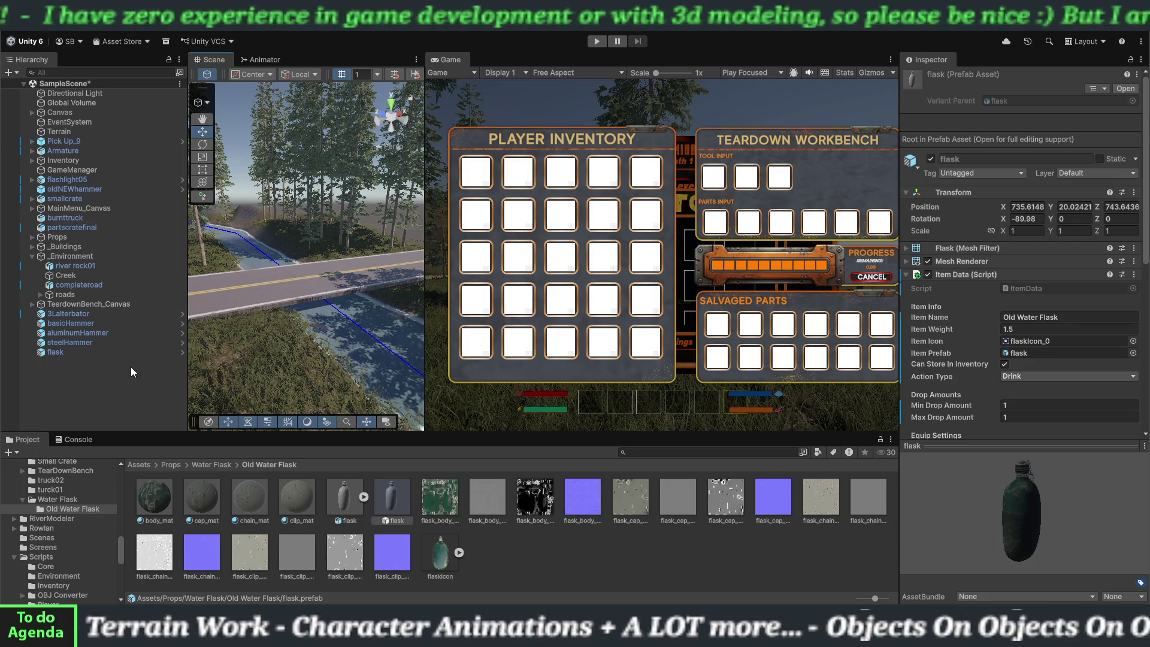
click(597, 41)
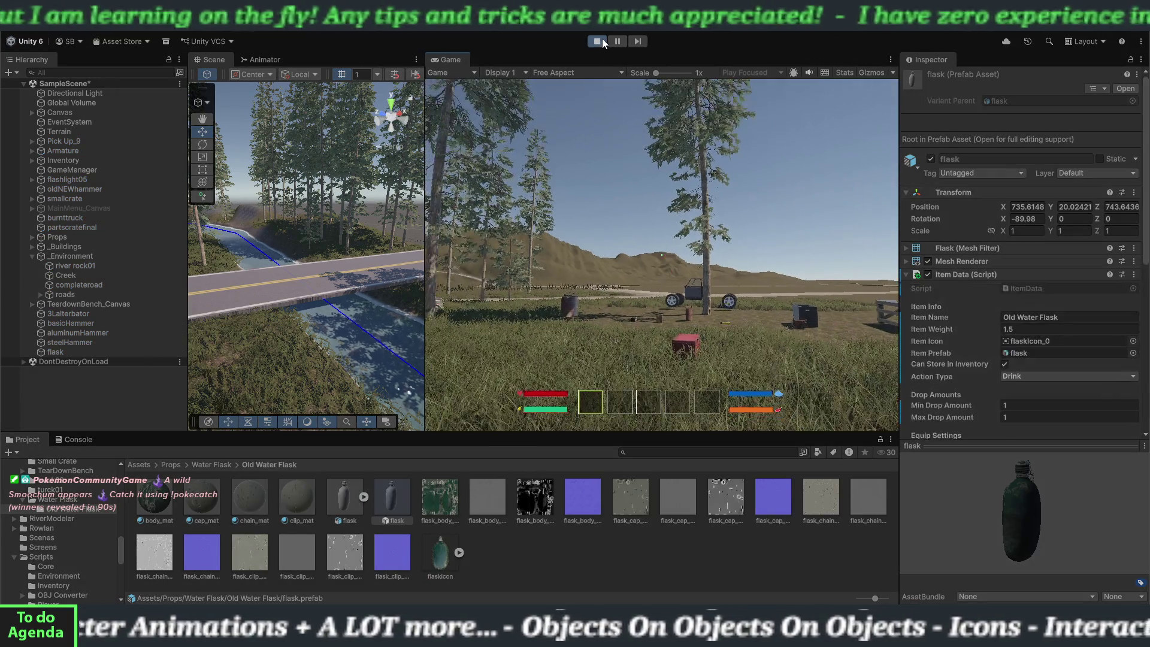
click(601, 40)
key(e)
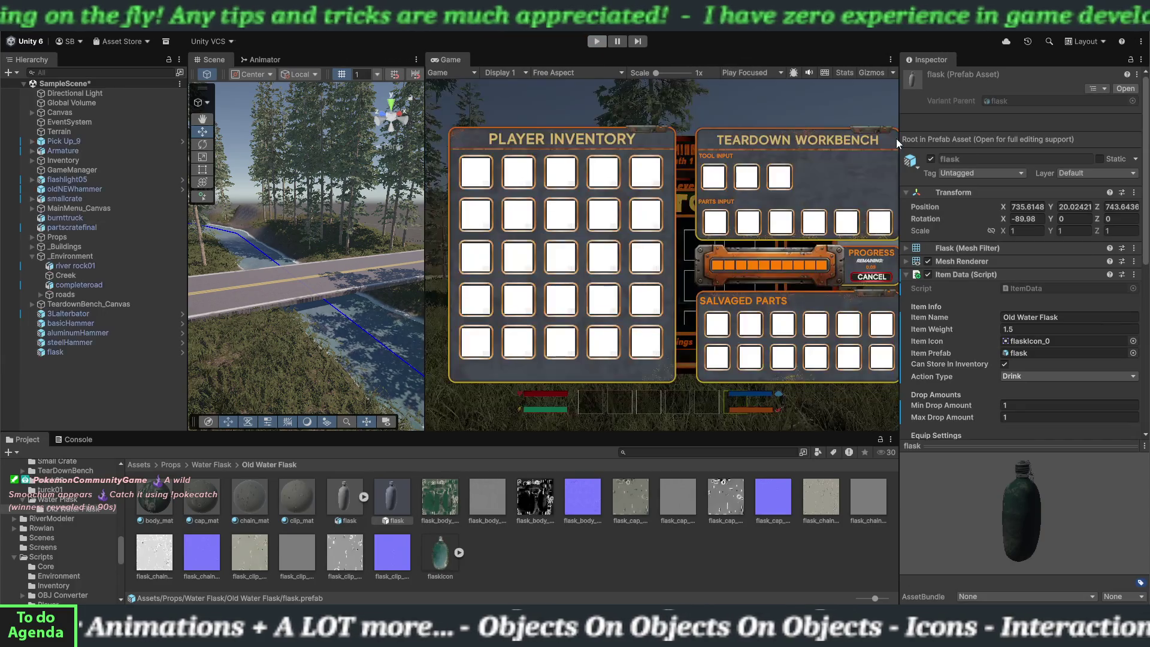
- Tag the flask prefab Item, set its layer to Interactable, and enter Play mode
click(964, 173)
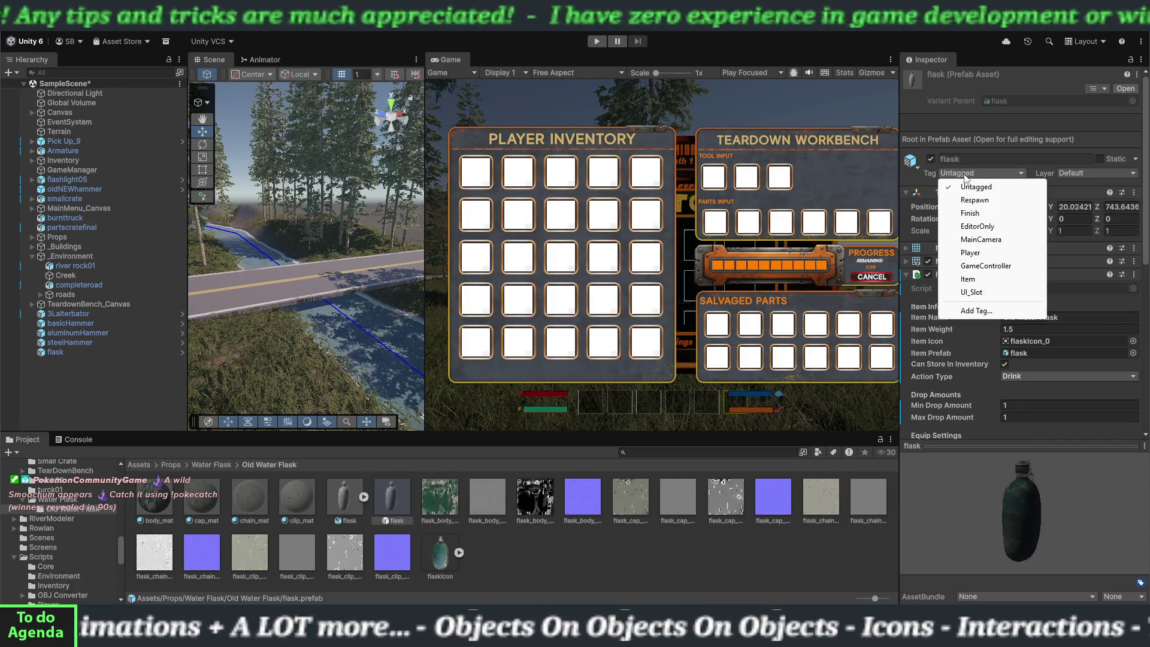
click(976, 280)
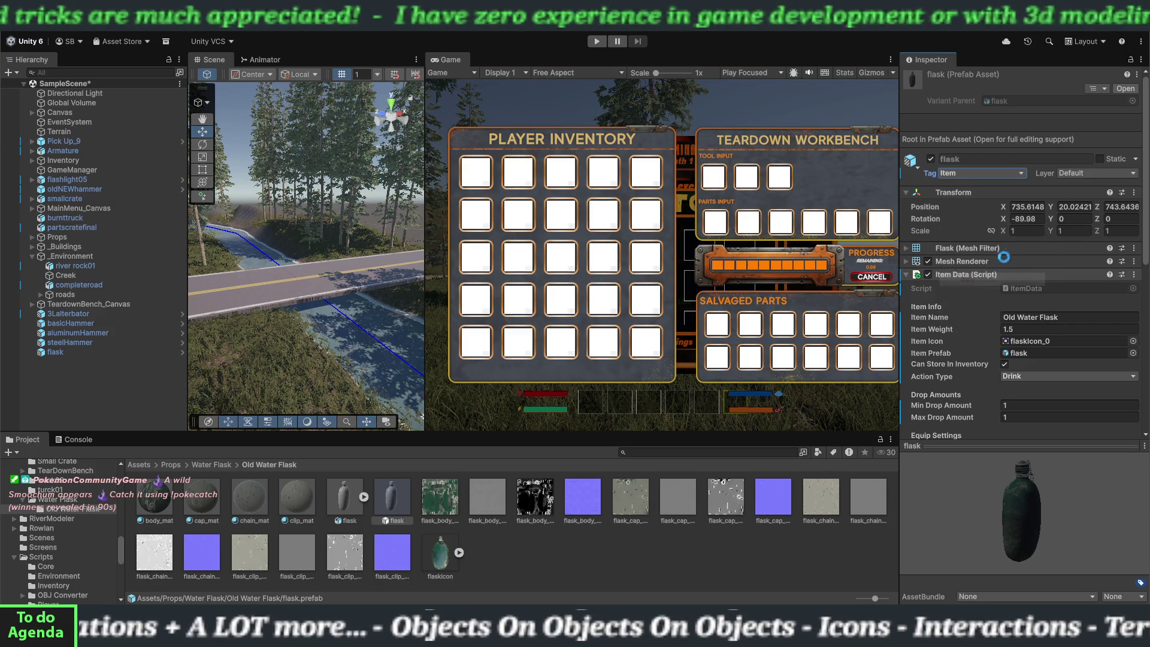
click(1081, 173)
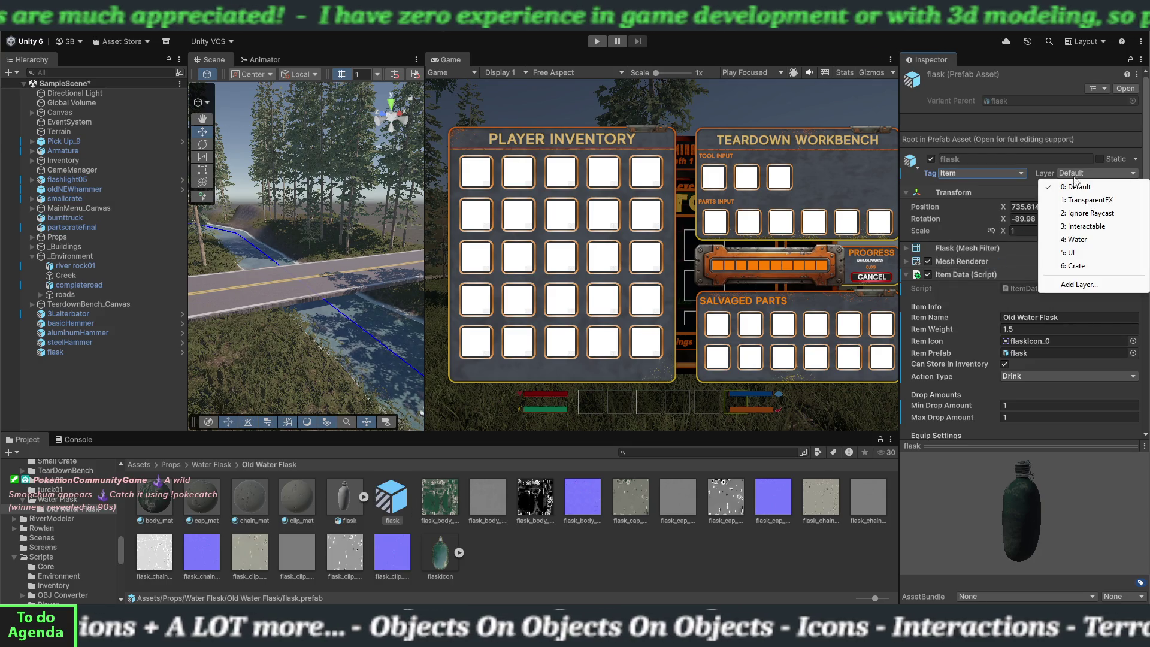
click(1081, 227)
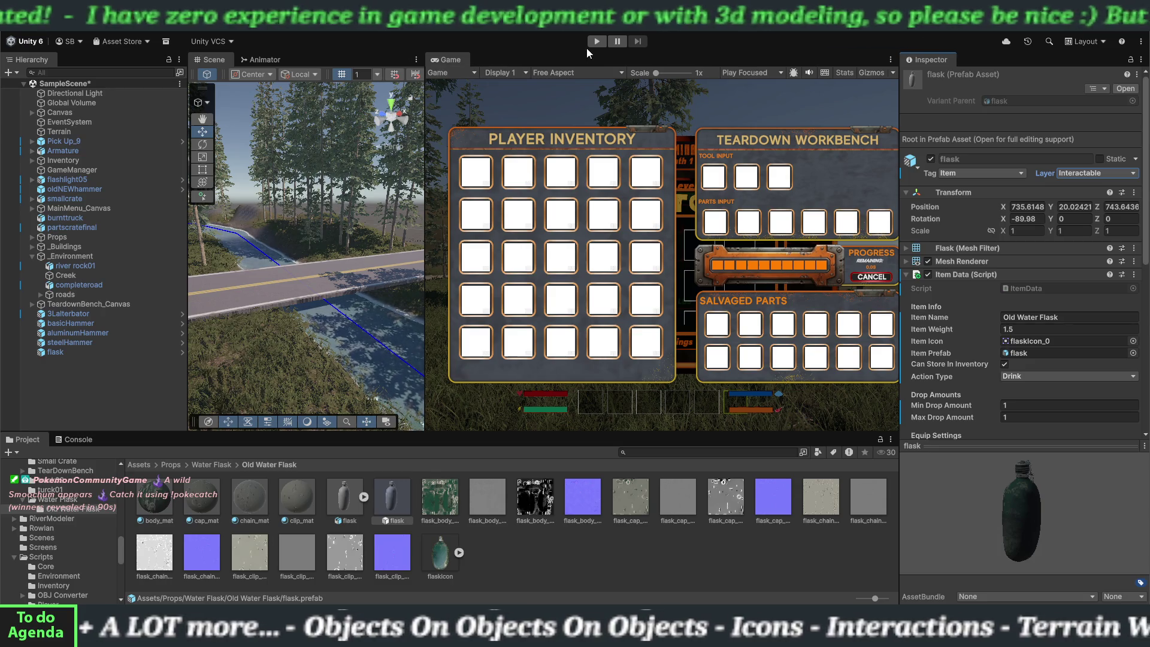
click(597, 41)
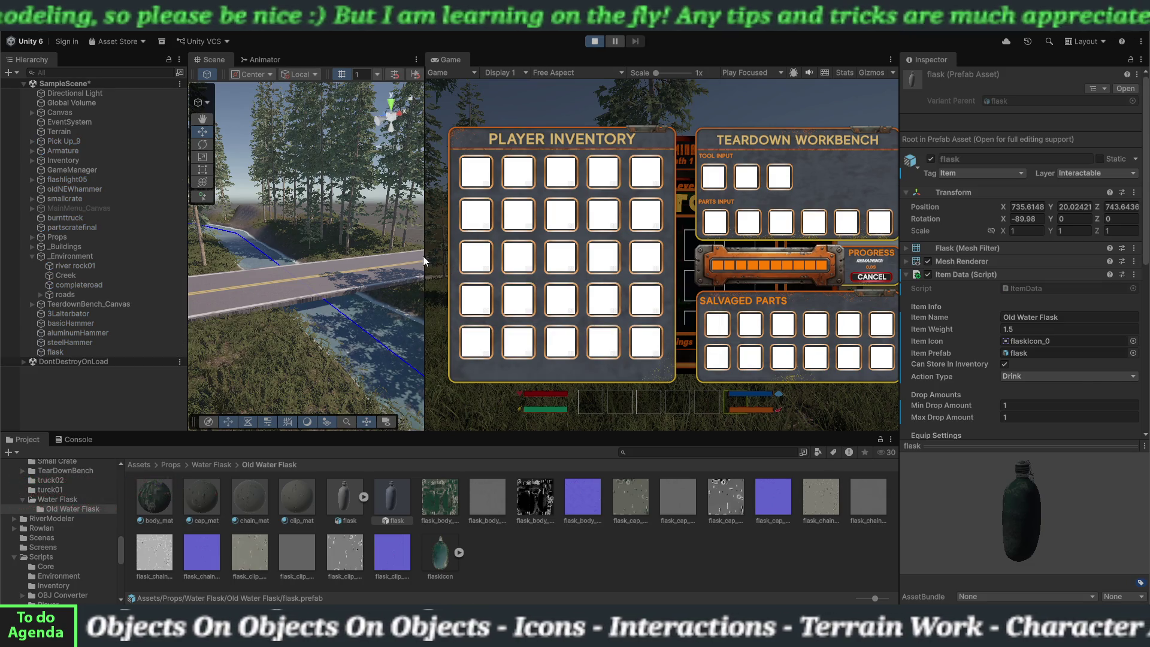
- Walk the player up to the flask on the ground, step back, and exit Play mode
drag(423, 256, 300, 255)
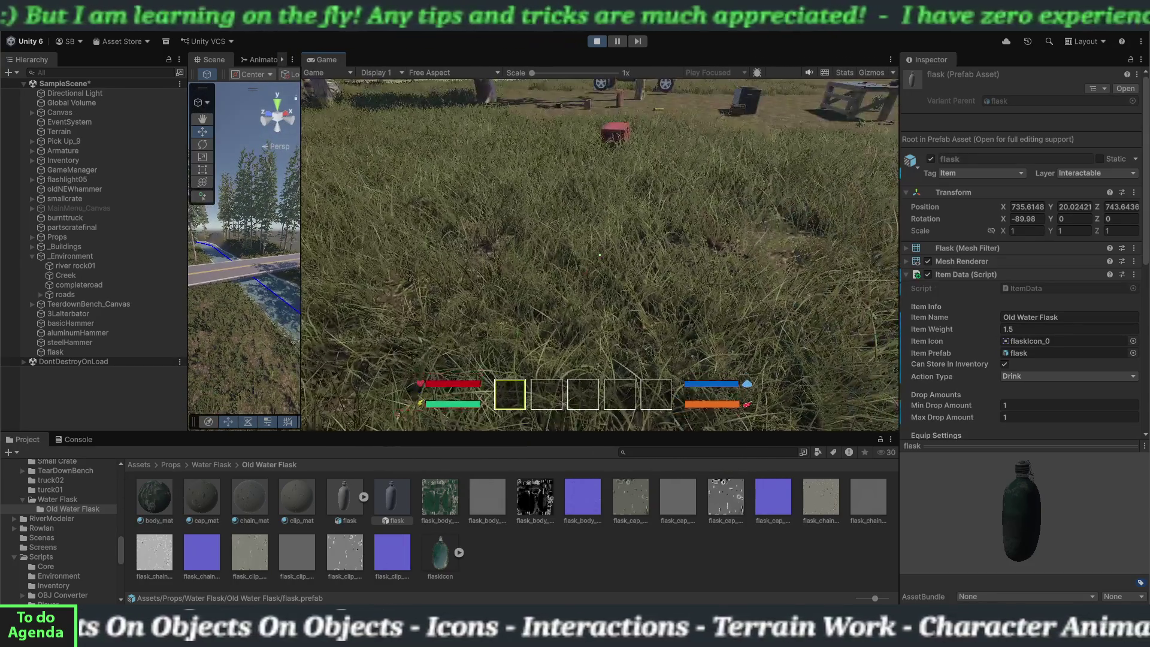
key(shift+w)
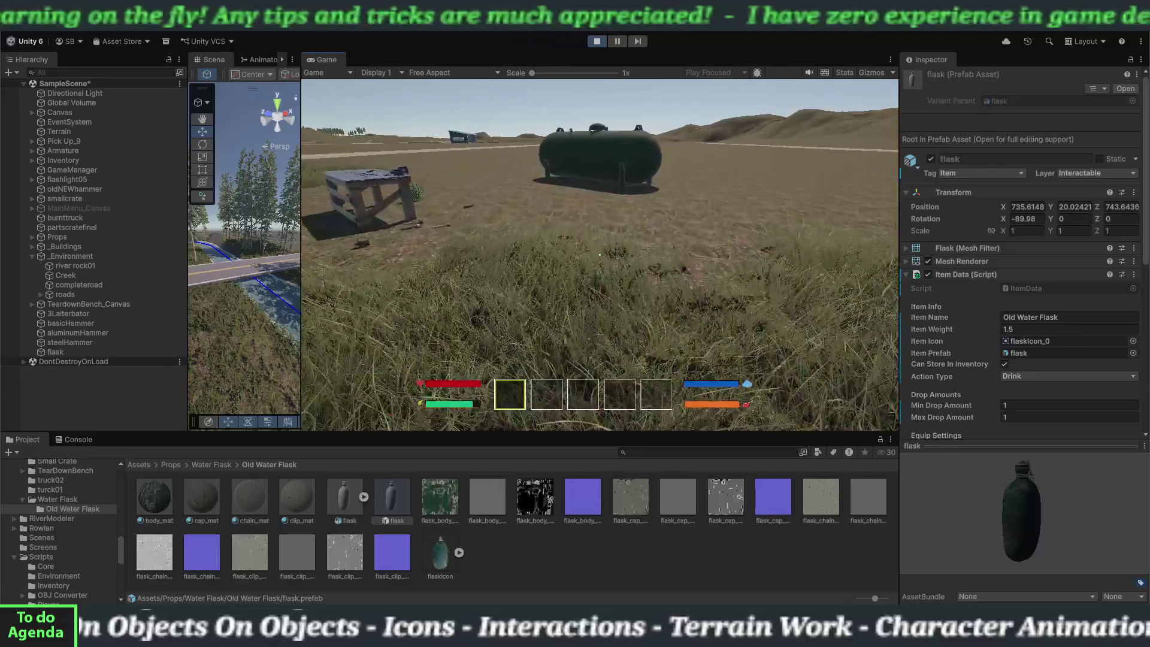
key(w)
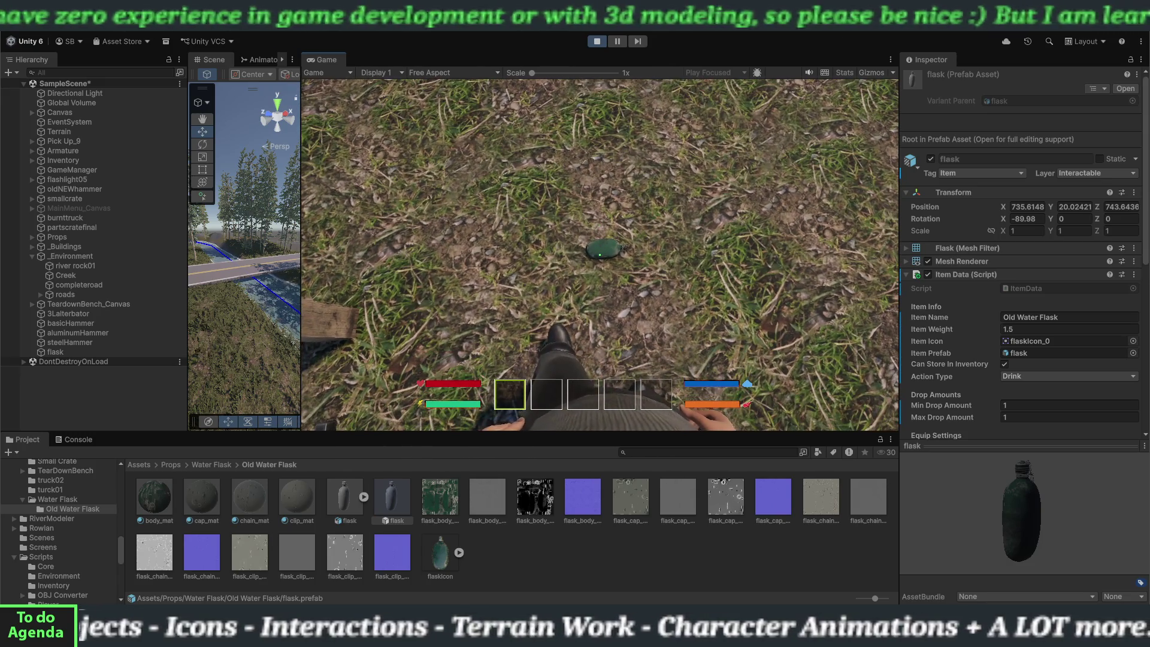
key(s)
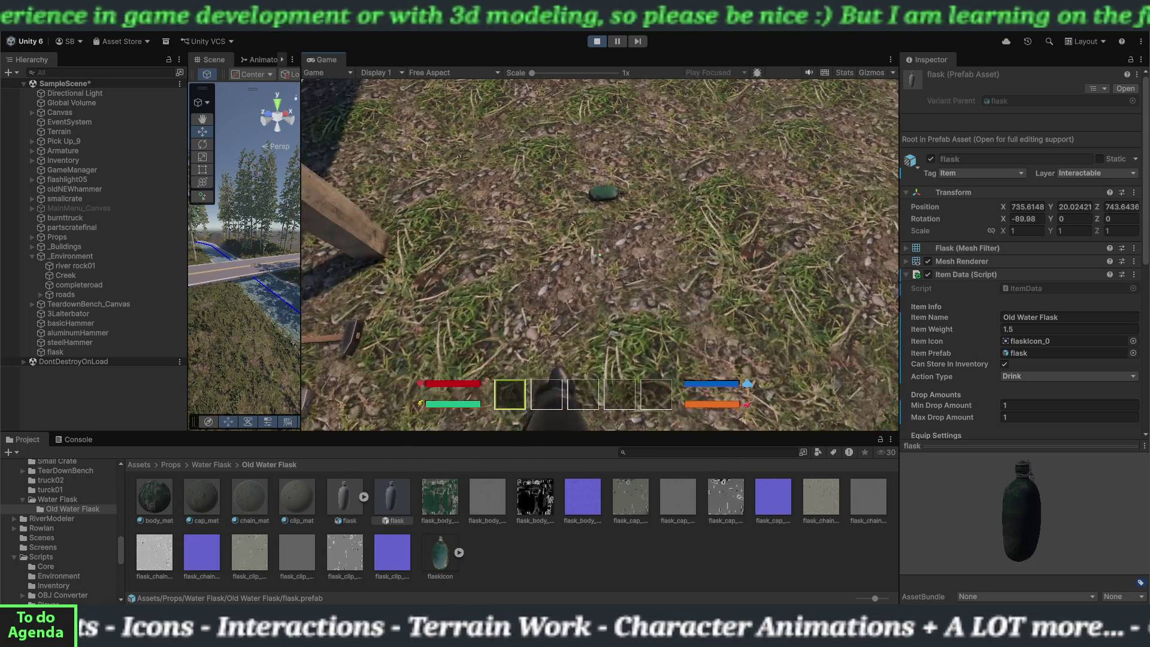
key(Escape)
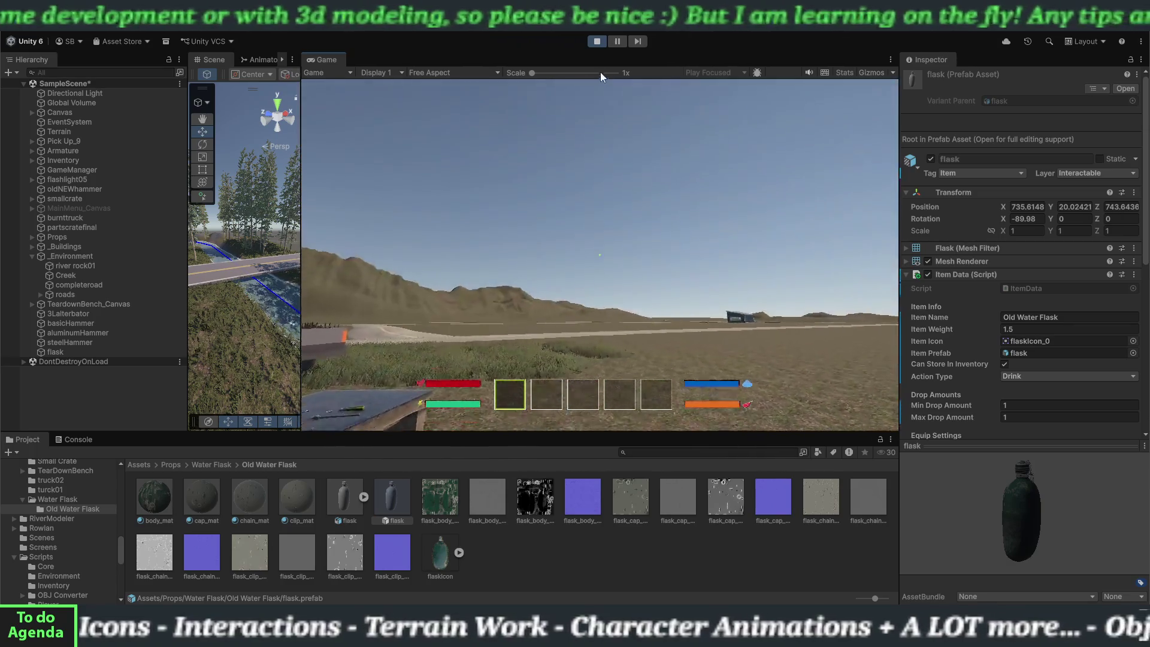
click(598, 43)
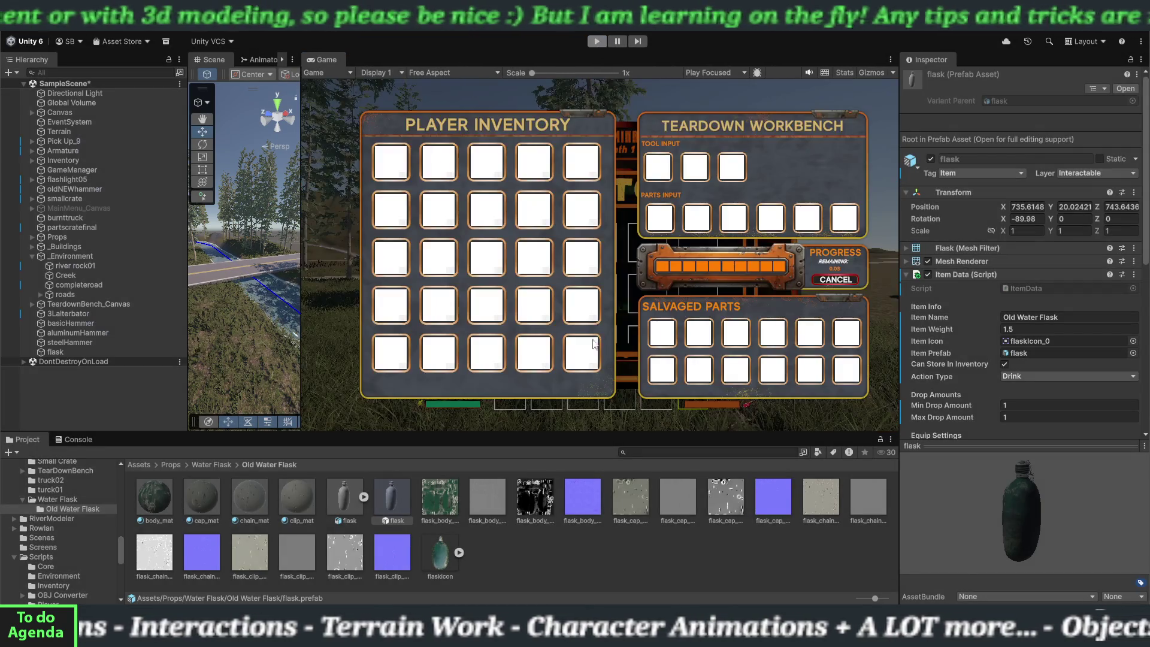
- Collapse Item Data, then select the scene flask and frame it with F
click(907, 273)
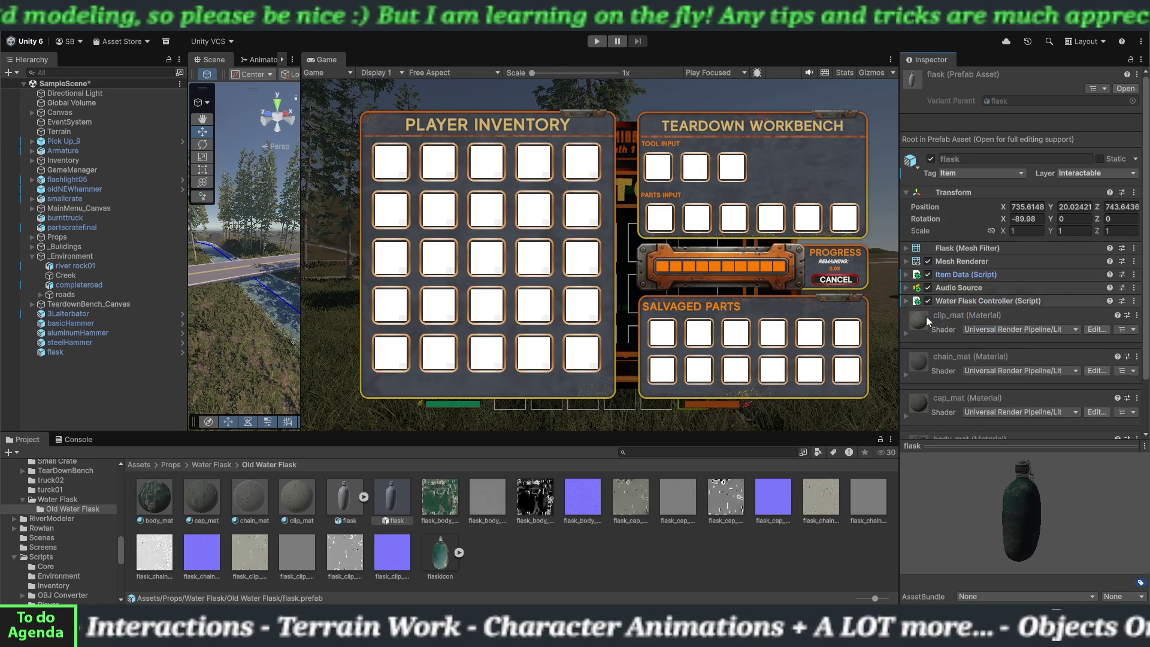
drag(957, 439, 959, 506)
click(975, 484)
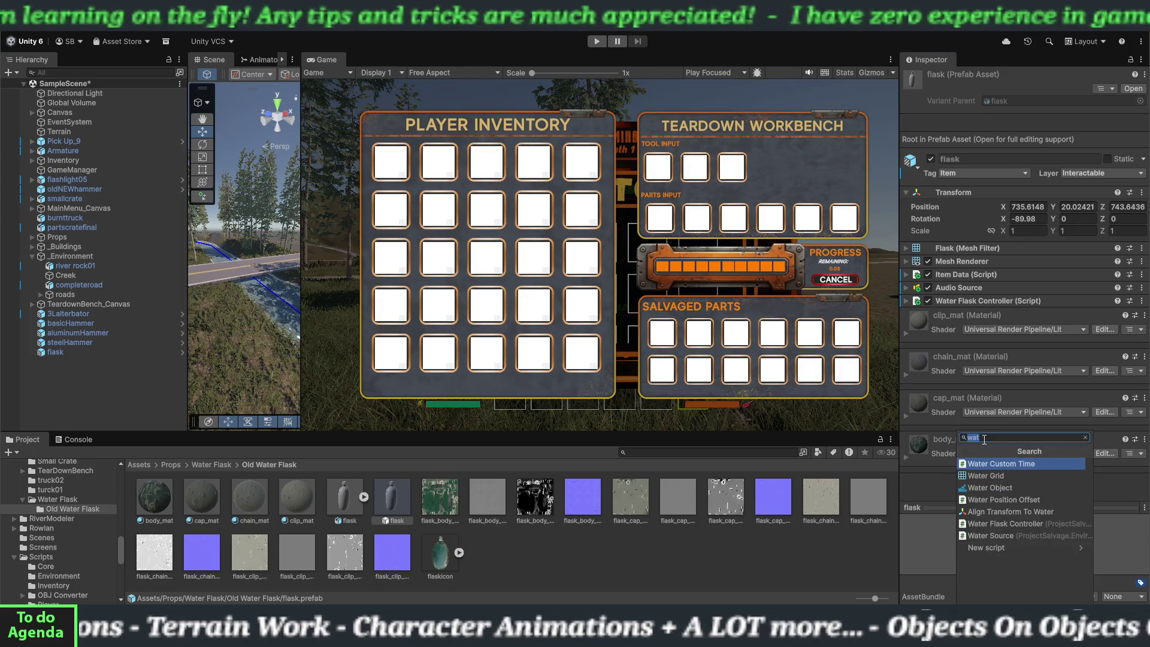
click(55, 351)
drag(302, 239, 535, 240)
key(f)
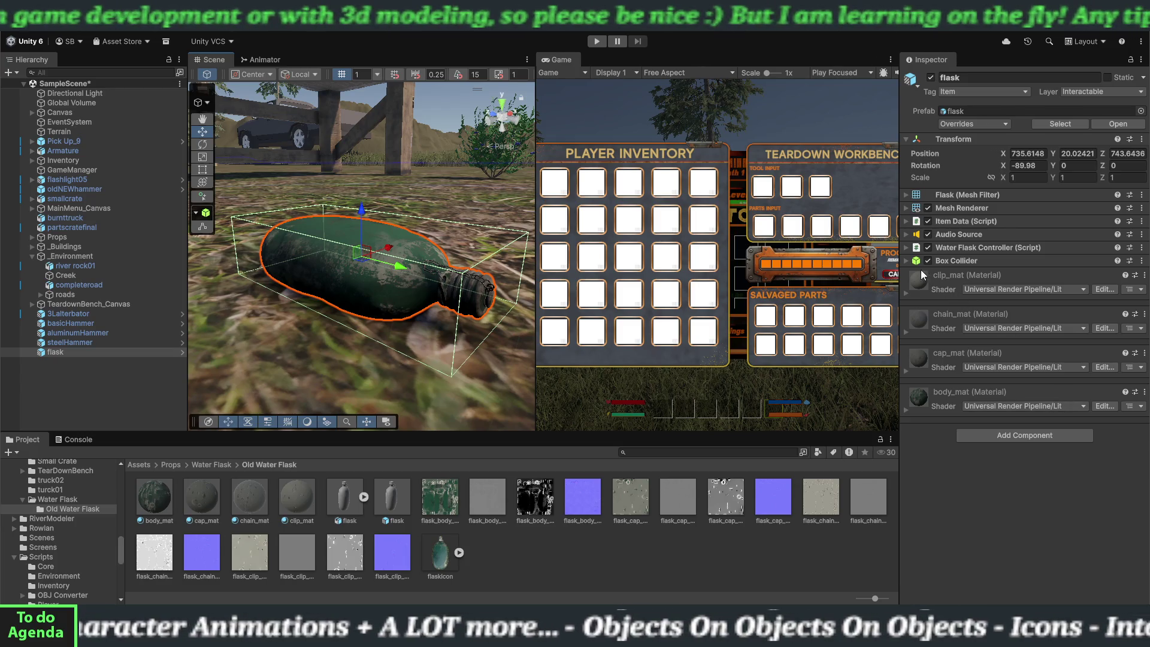
- Add a Rigidbody with Continuous collision detection to the flask, then start Play mode
click(1026, 433)
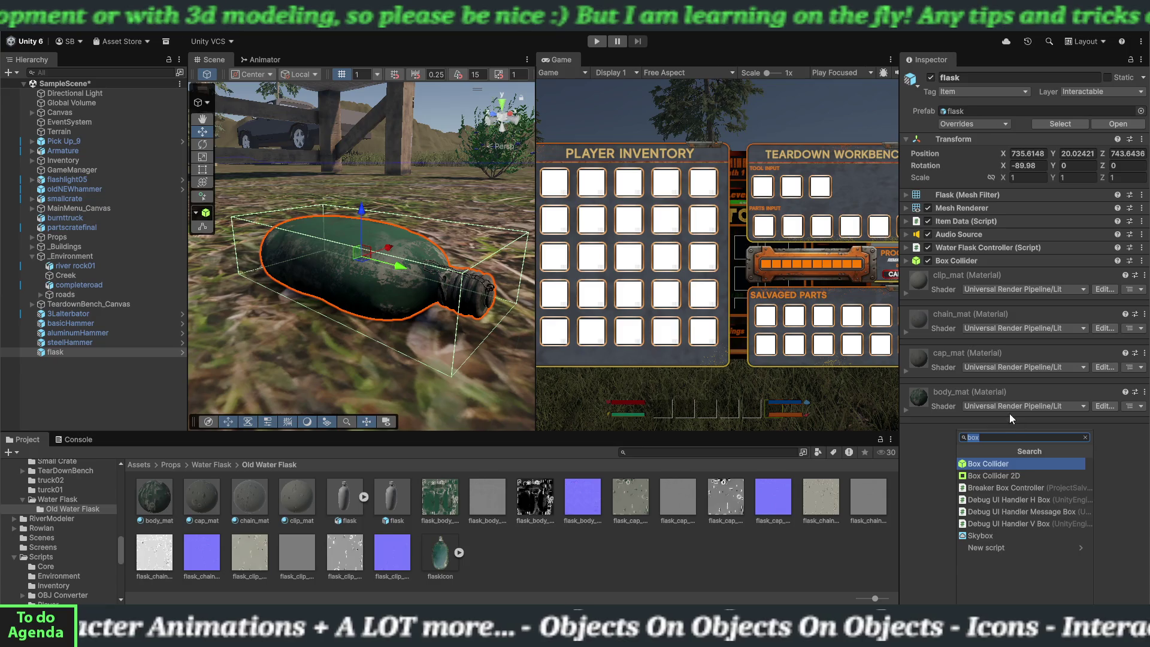
text(ri)
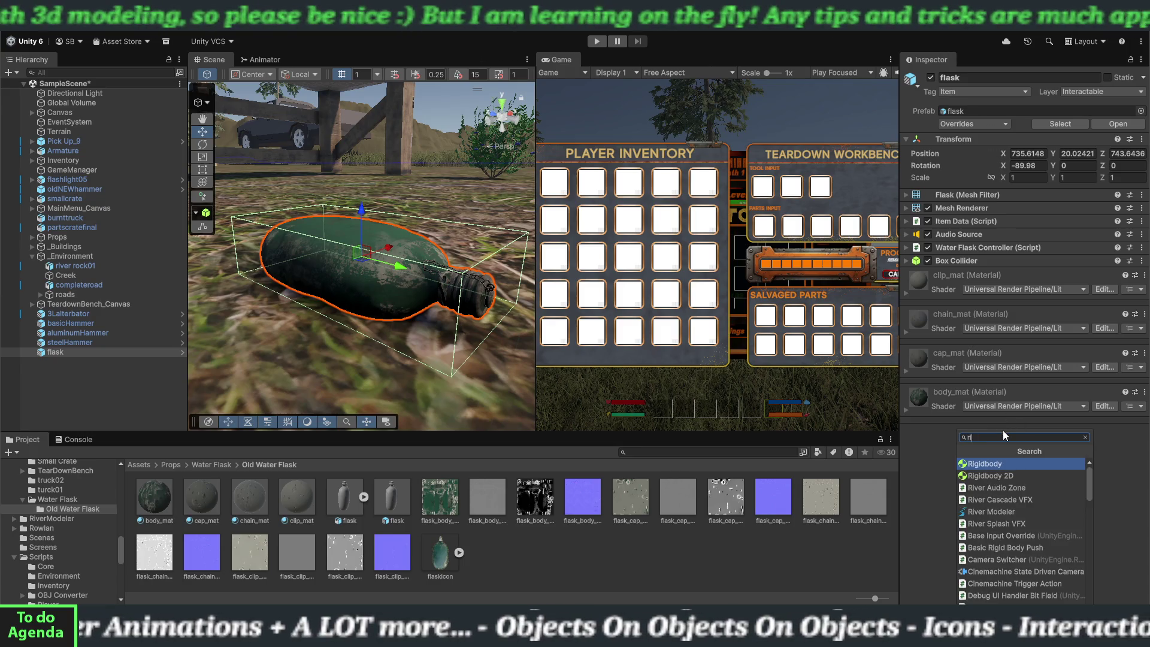
click(986, 461)
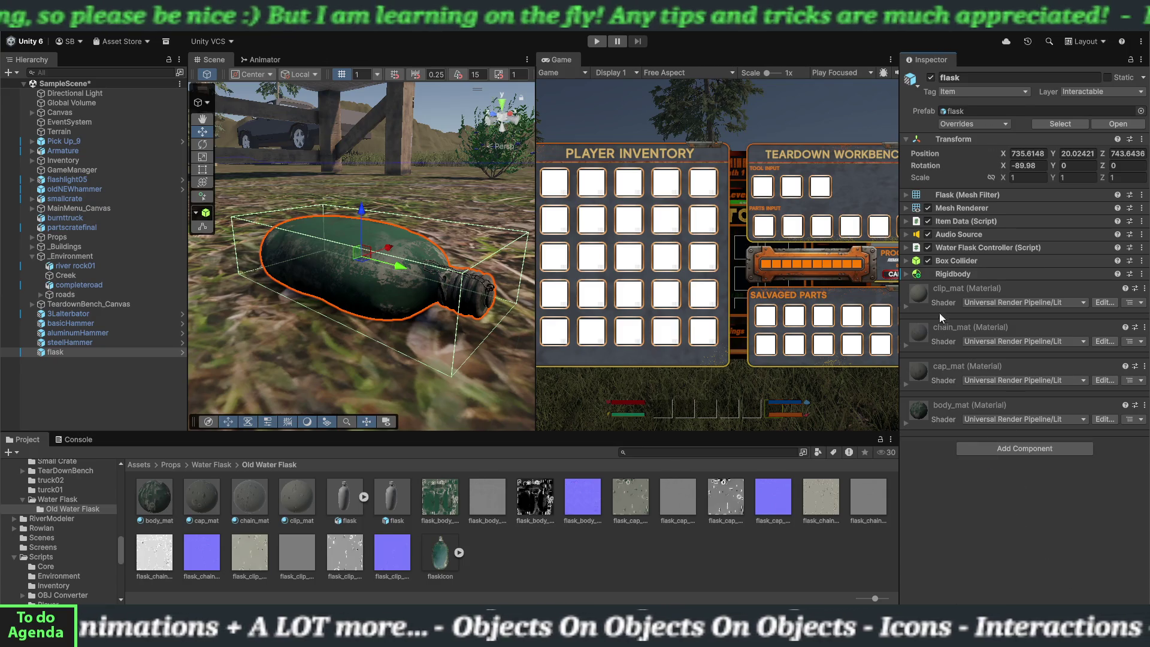
click(909, 274)
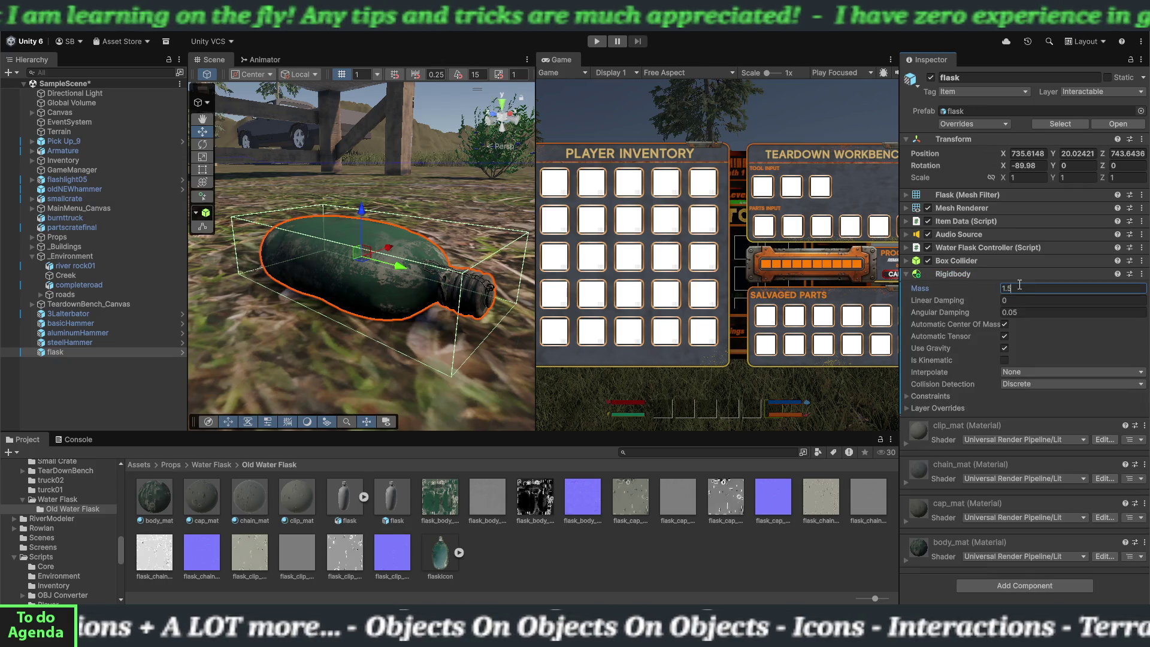
click(1029, 384)
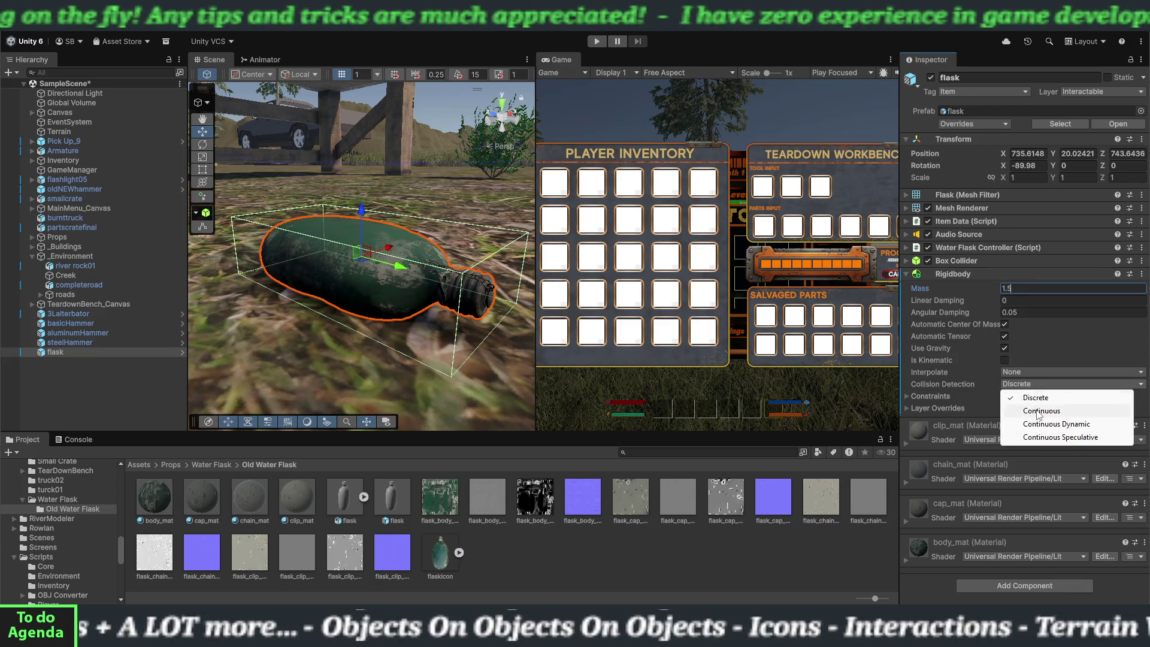
click(1041, 411)
click(959, 274)
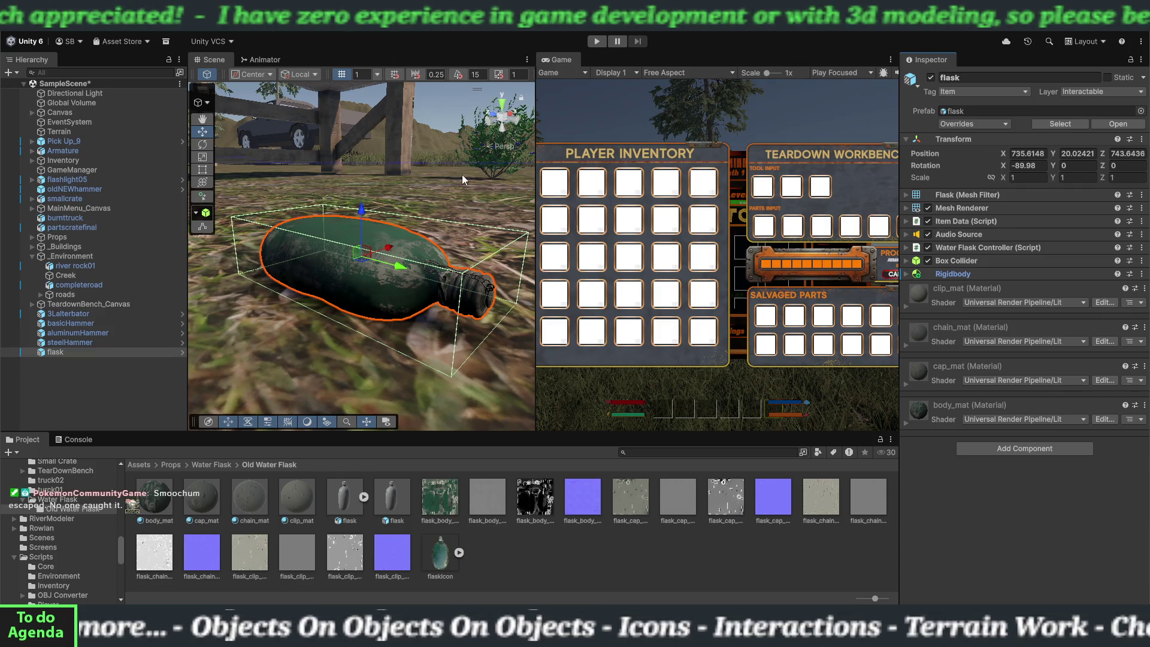
drag(530, 202, 259, 219)
click(595, 41)
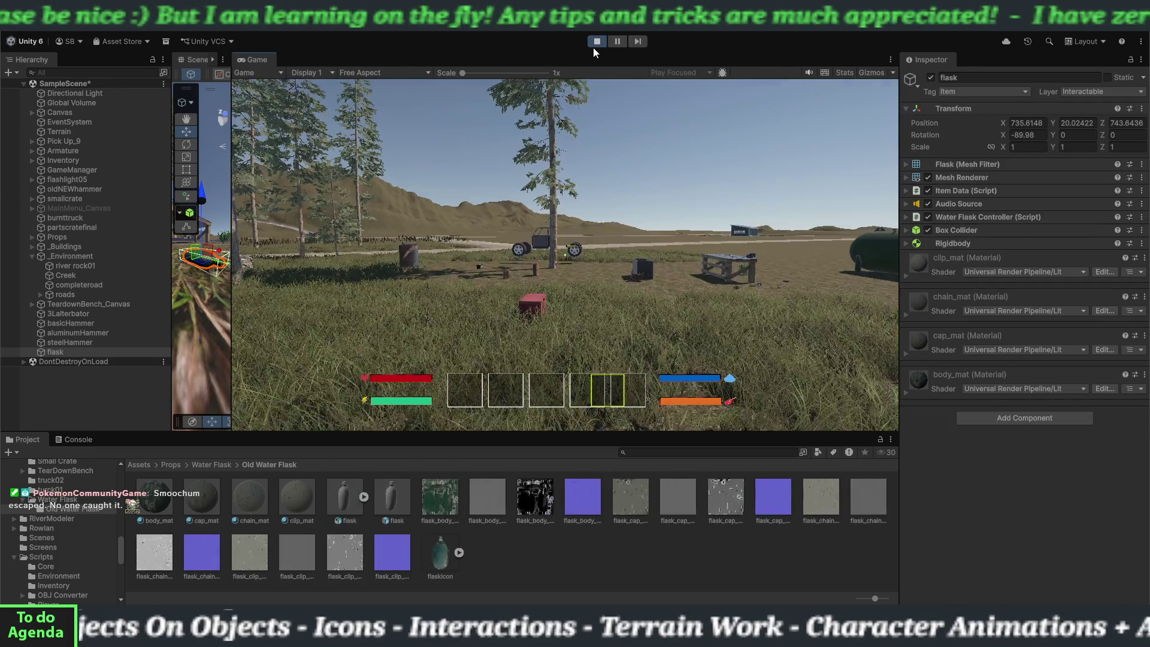
- Walk to the Old Water Flask, pick it up, check it in the inventory, and close the inventory
click(593, 180)
key(w)
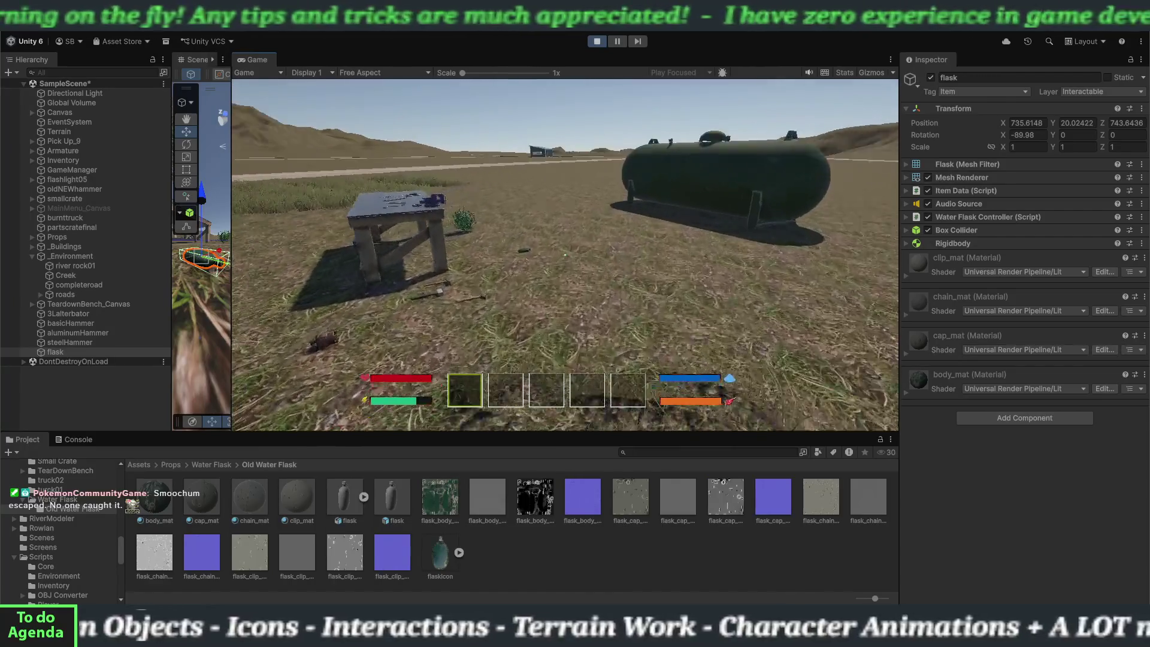
key(w)
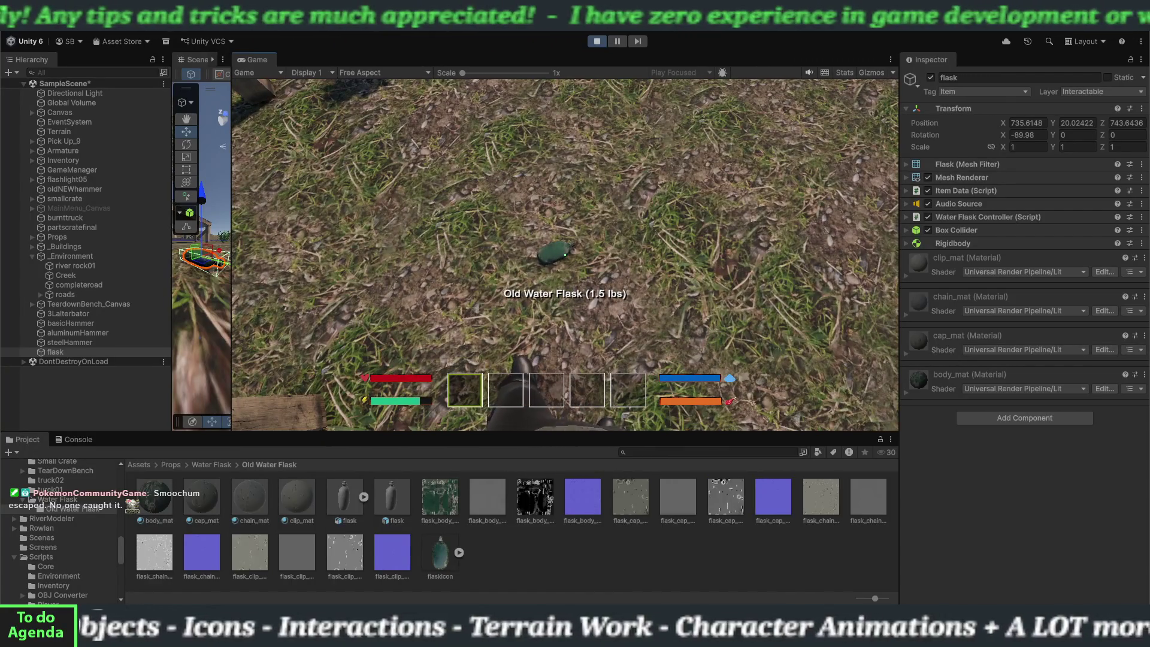
key(e)
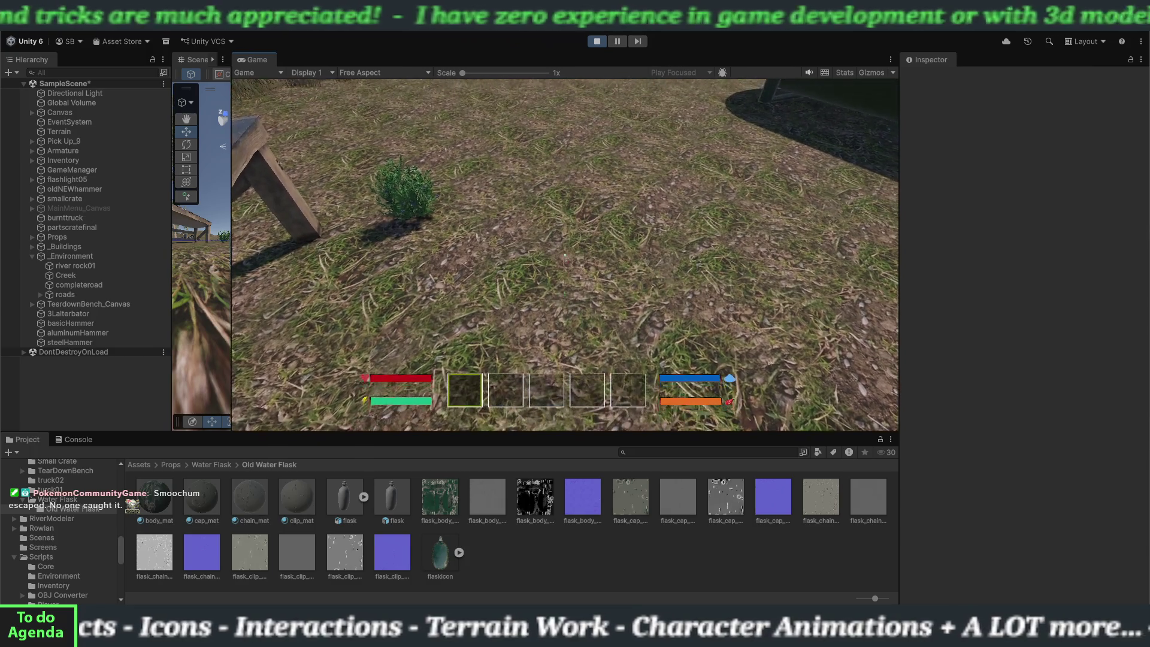
key(i)
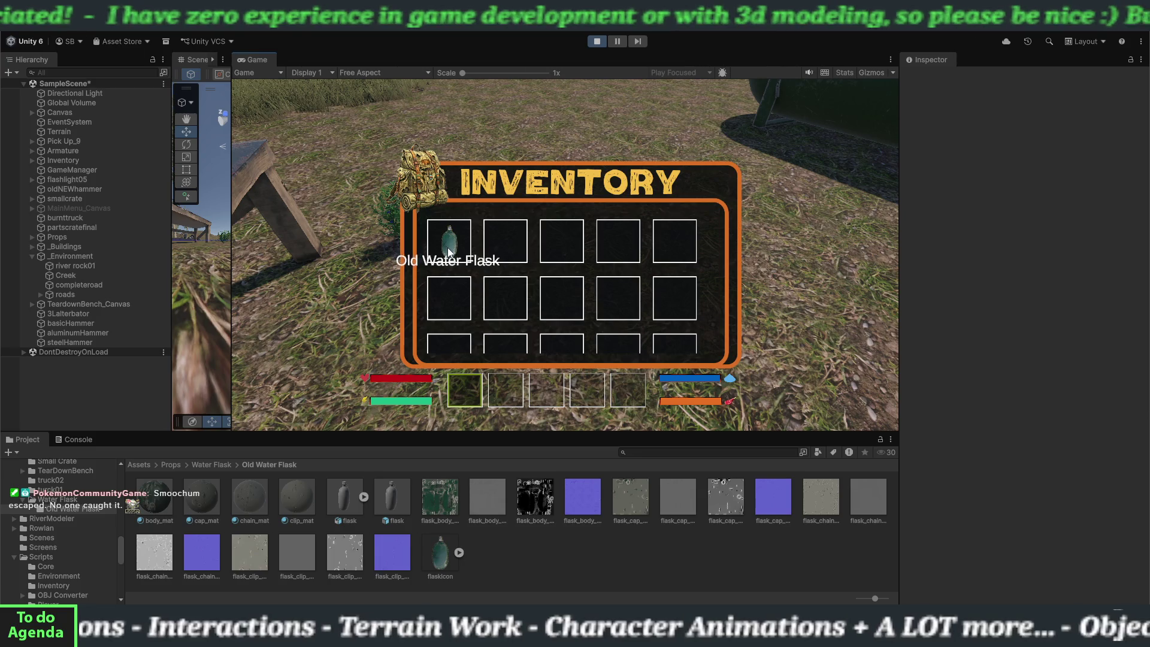
key(i)
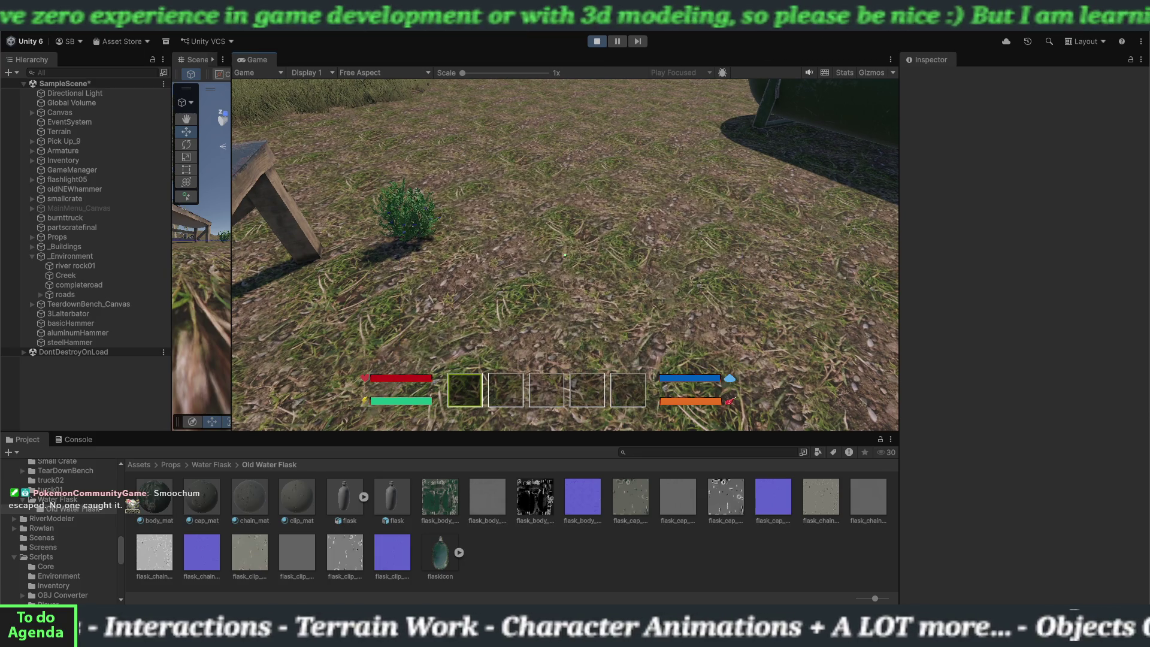
key(Escape)
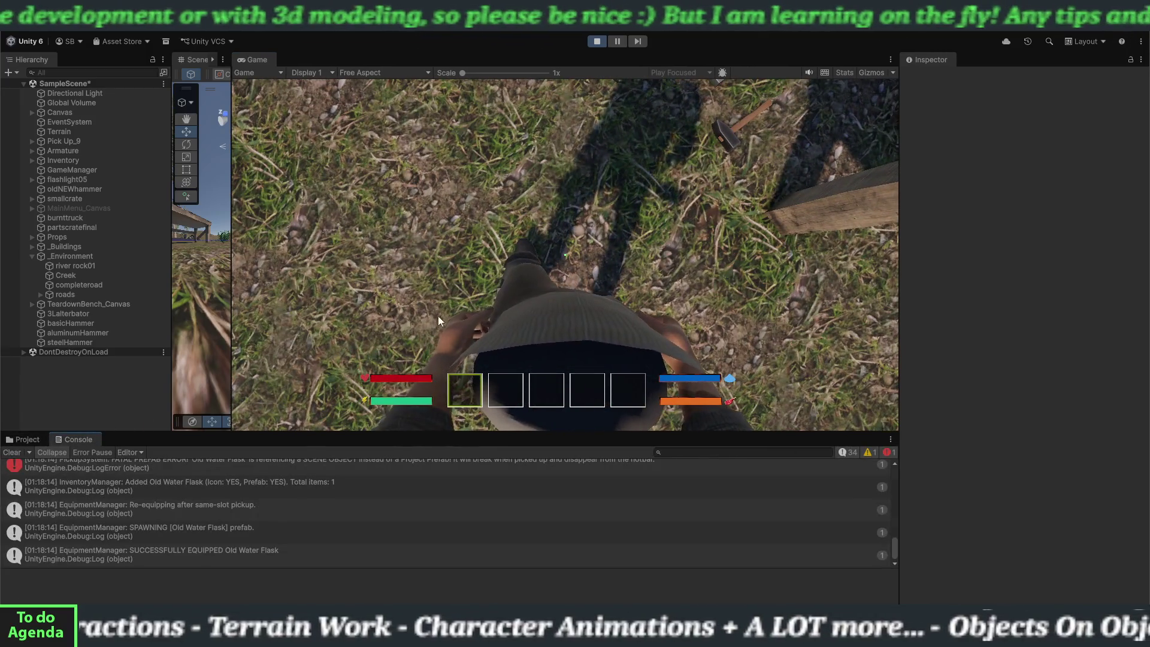
- Copy the full stack trace of the fatal Old Water Flask prefab error from the Console
scroll(211, 502, up, 1)
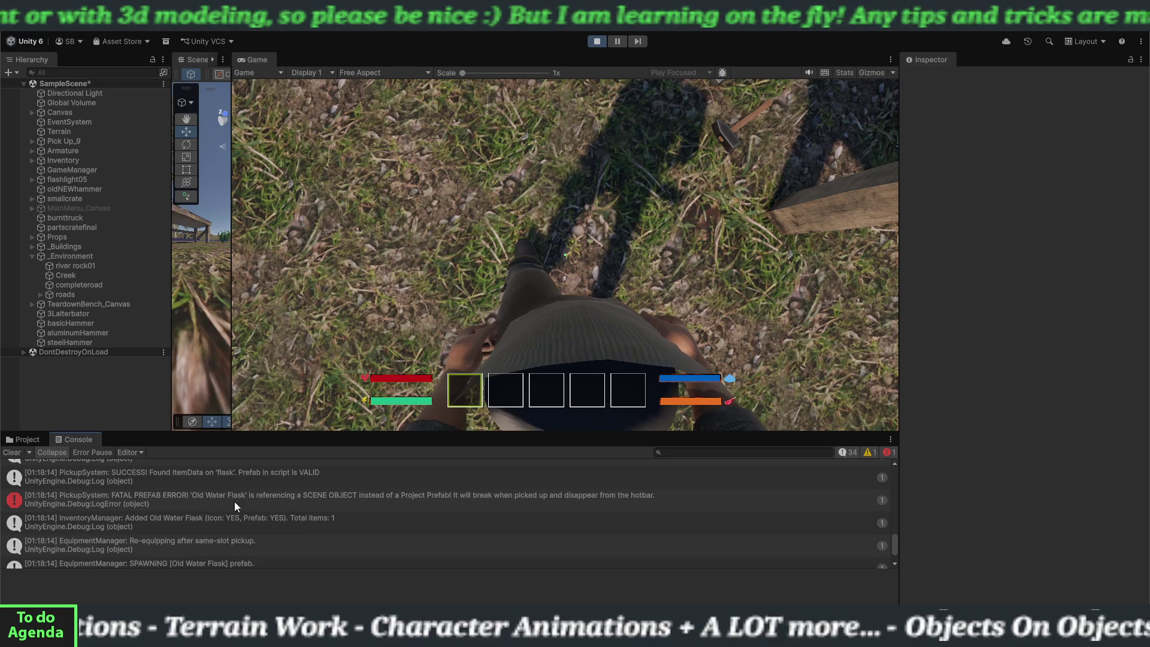
click(492, 500)
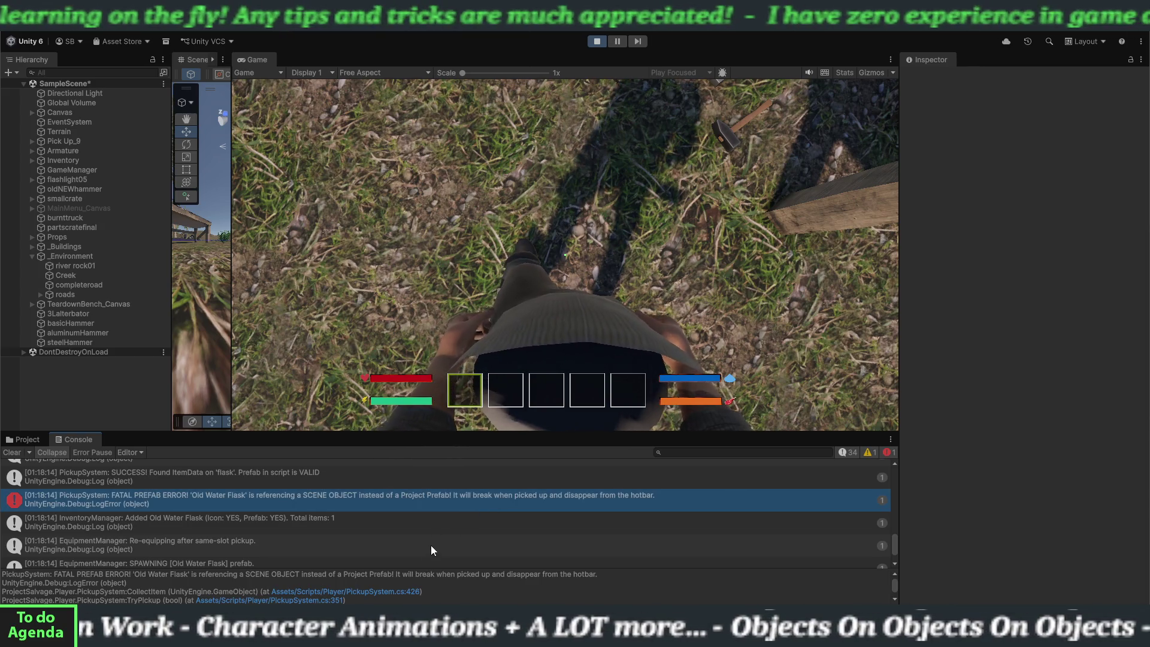
drag(430, 567, 435, 540)
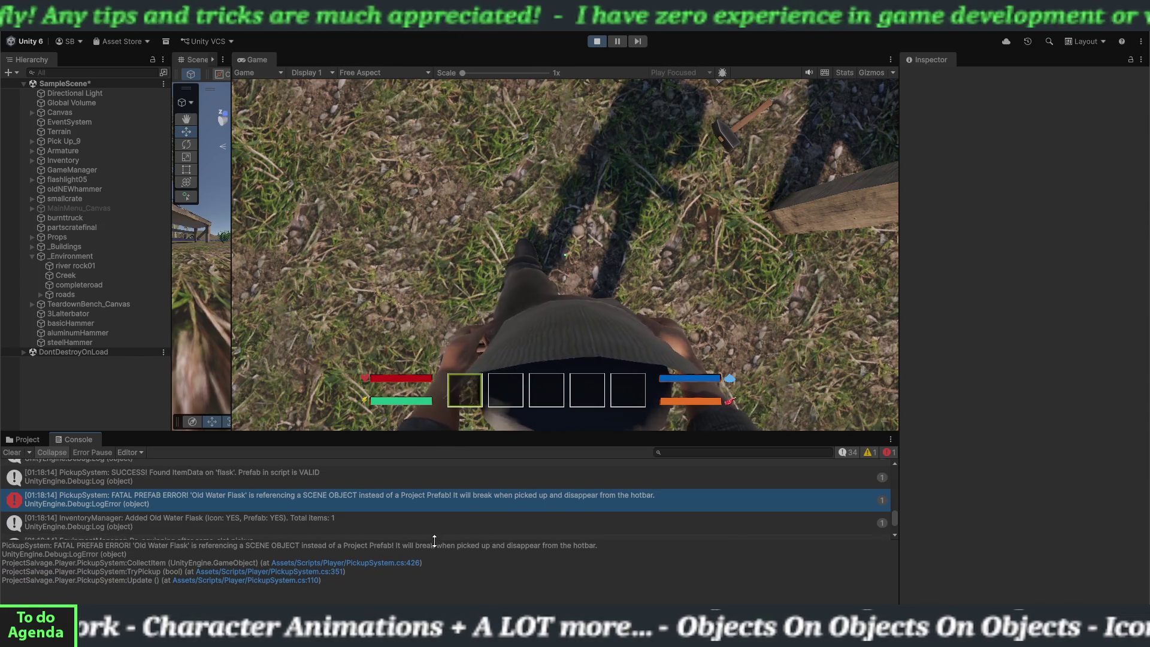
key(ctrl+a)
right_click(365, 581)
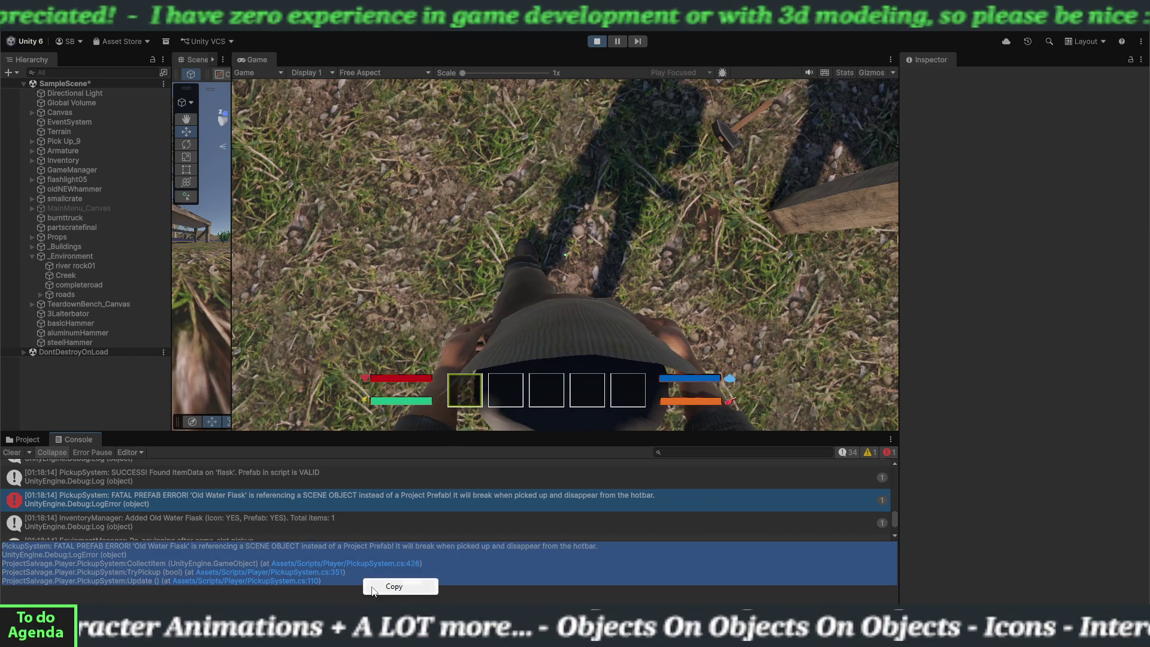
click(372, 588)
- Shrink the Console detail pane back down and stop Play mode
click(386, 550)
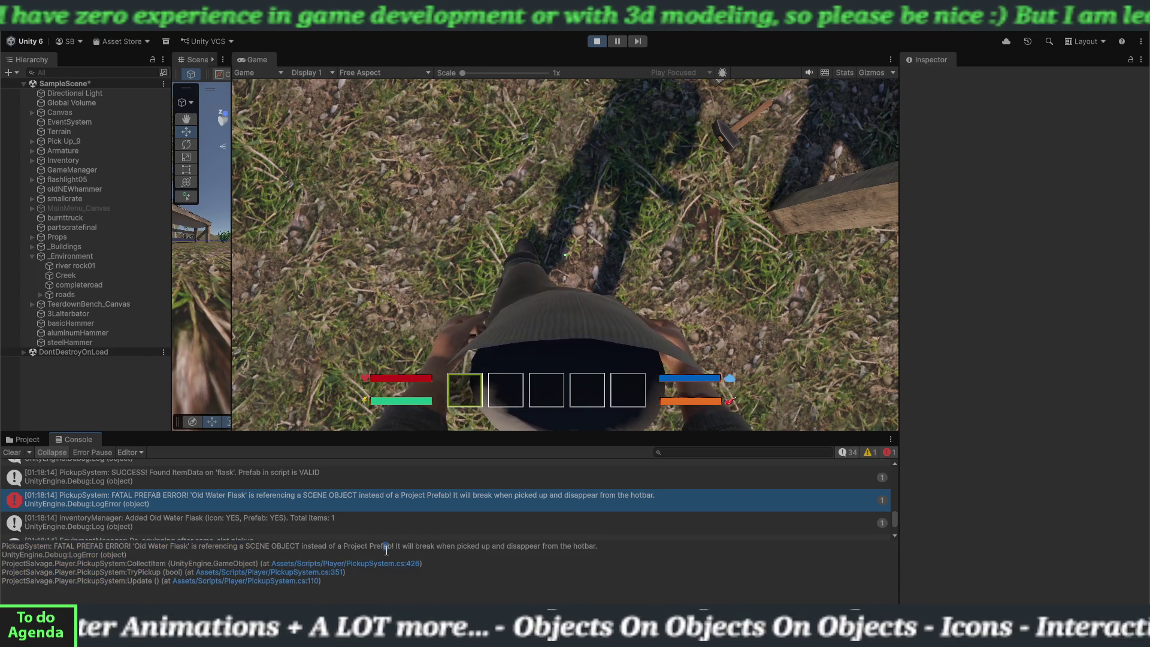
drag(299, 541, 299, 569)
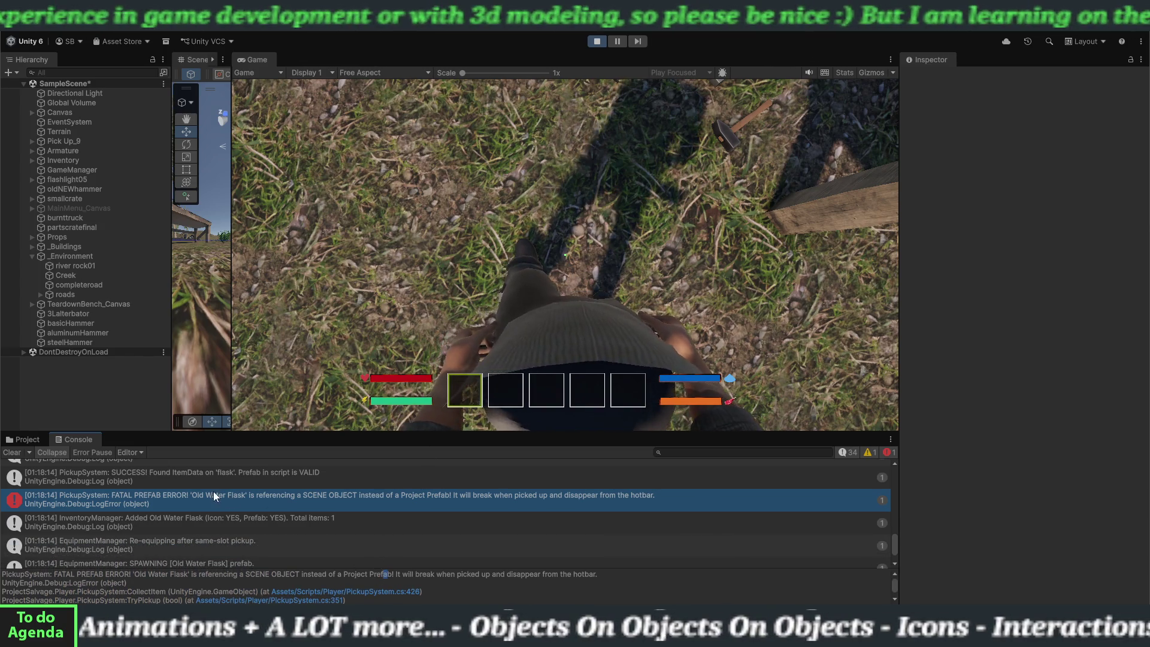
click(596, 41)
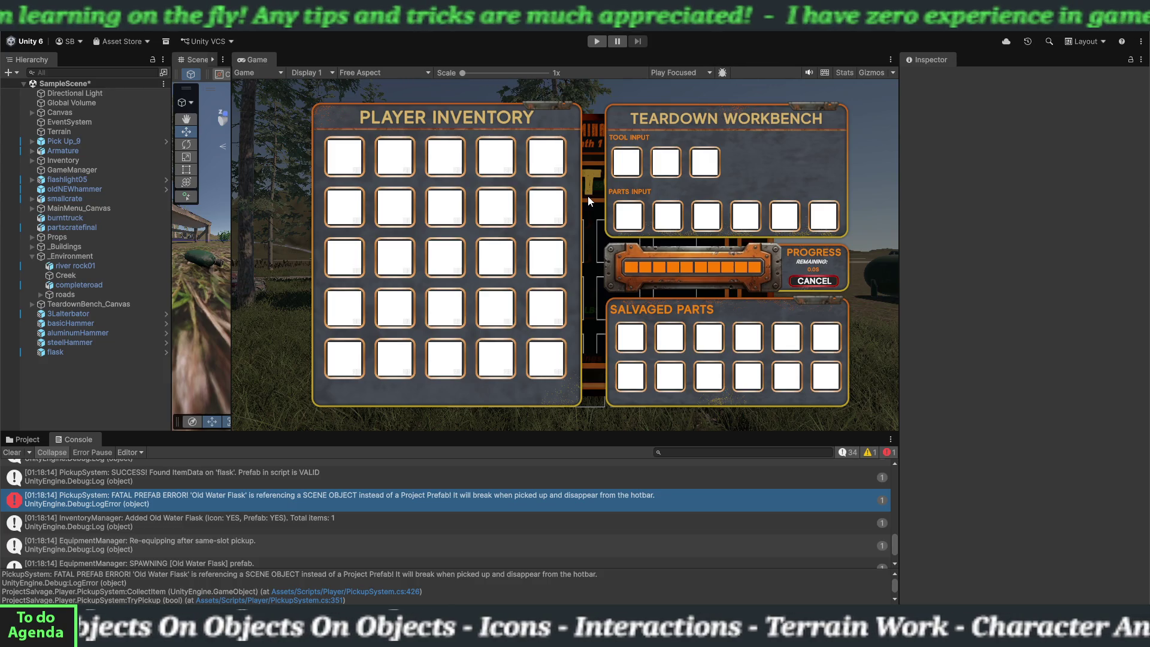
- Clear the Console, put the Hierarchy flask into GameManager's Debug Water Flask Prefab, and re-enter Play mode
click(13, 453)
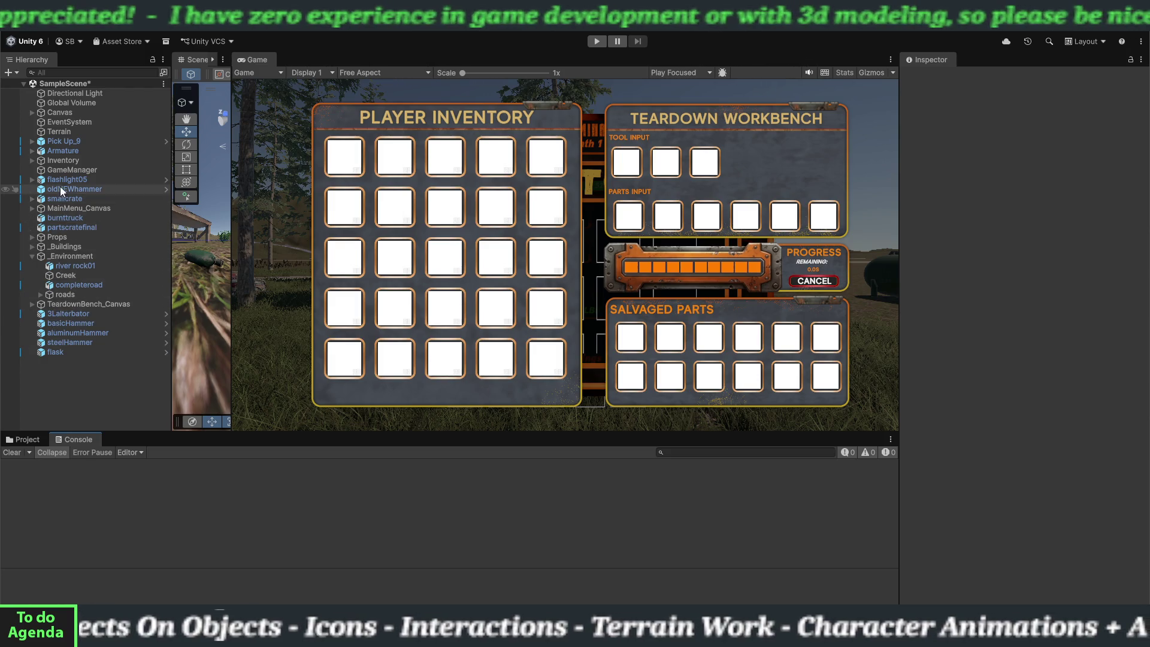
click(60, 170)
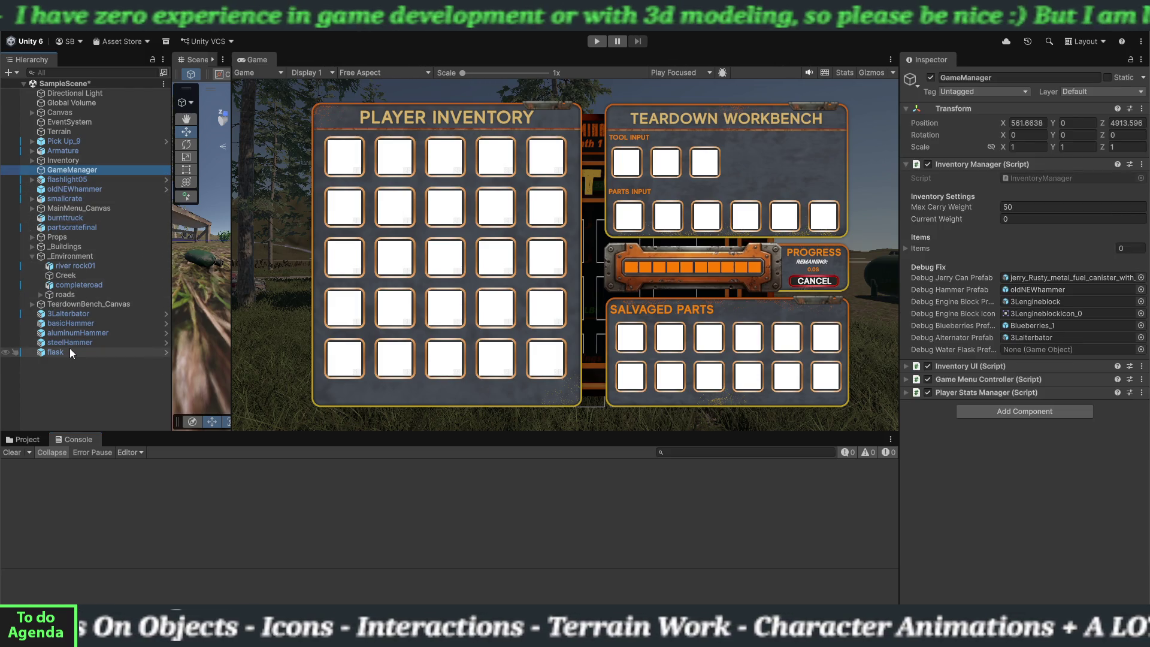
mouse_move(69, 352)
mouse_down()
mouse_move(940, 363)
mouse_move(1026, 351)
mouse_up()
click(98, 351)
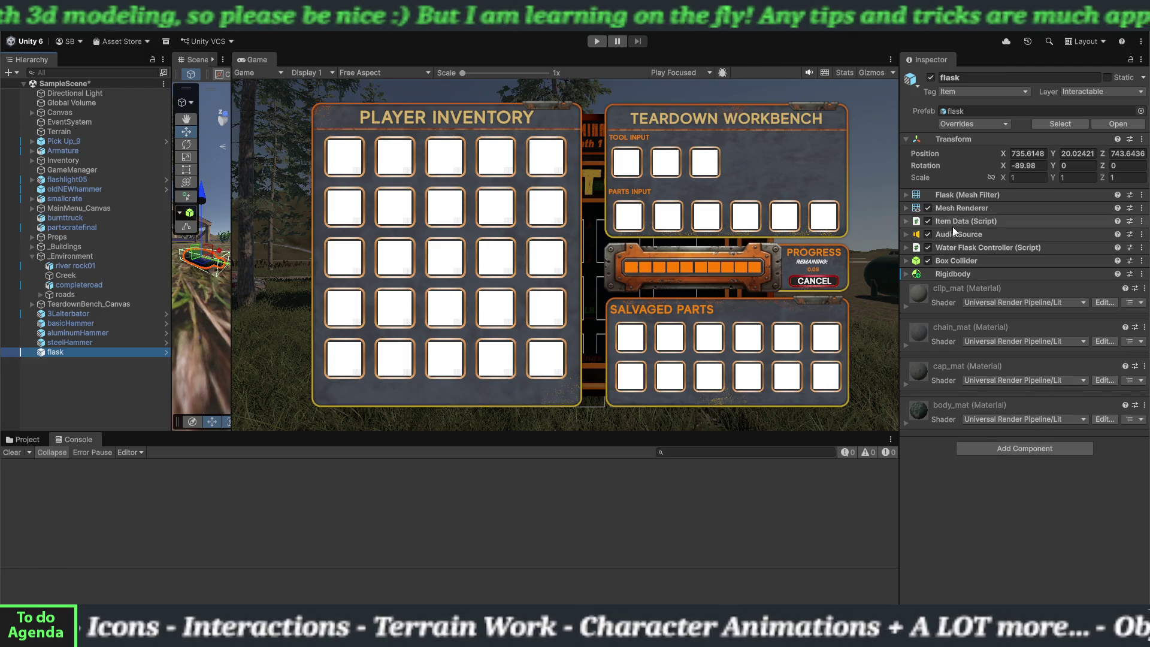
click(597, 42)
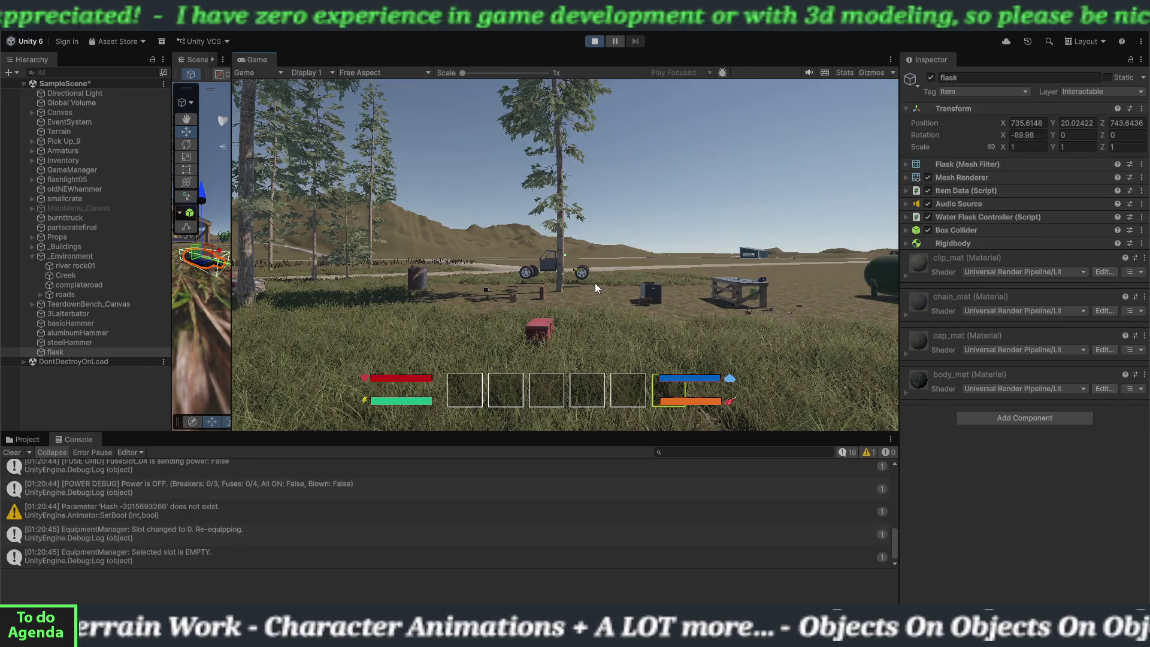
click(595, 283)
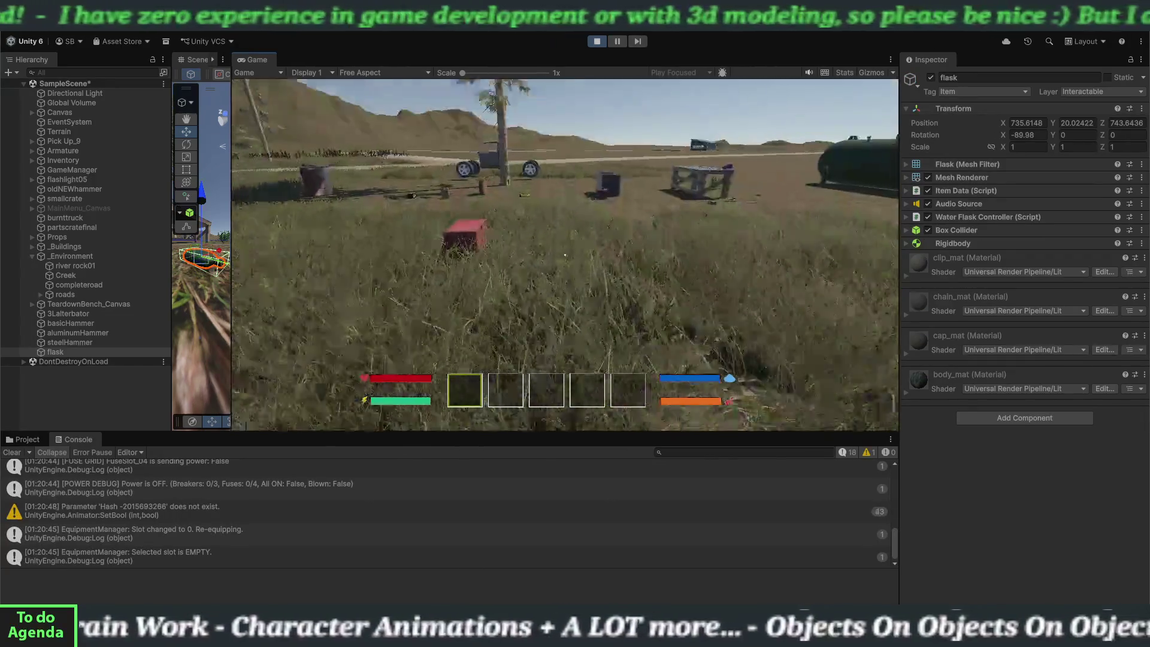
- Walk the player to pick up the Old Water Flask and blueberries, then head toward the truck
key(w)
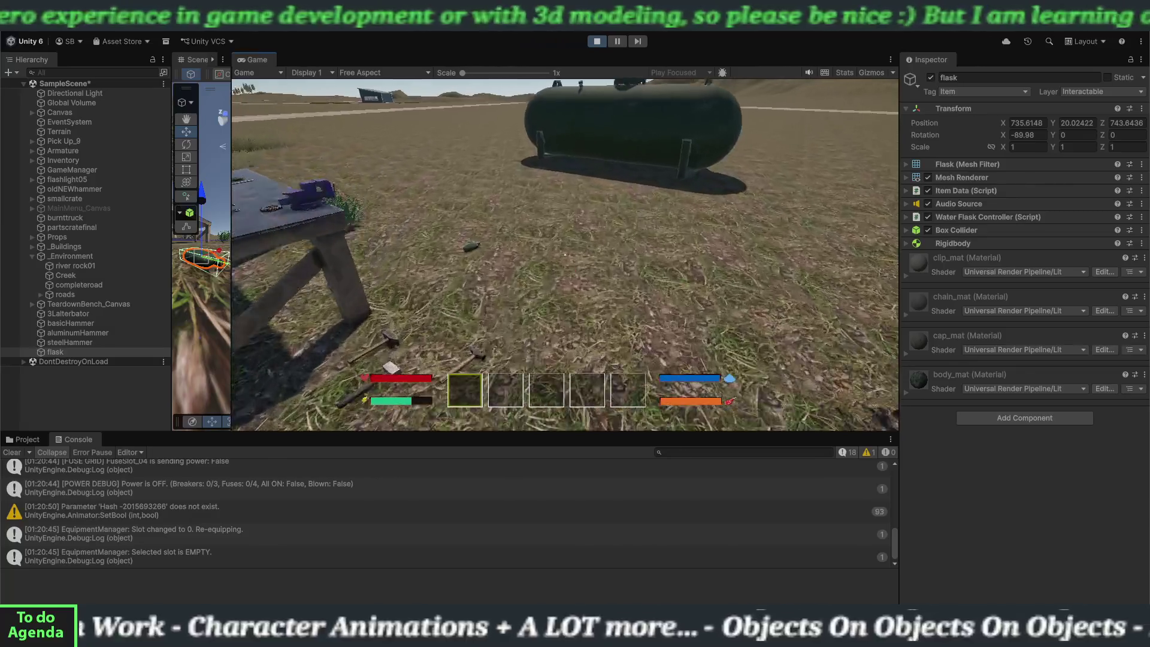
key(w)
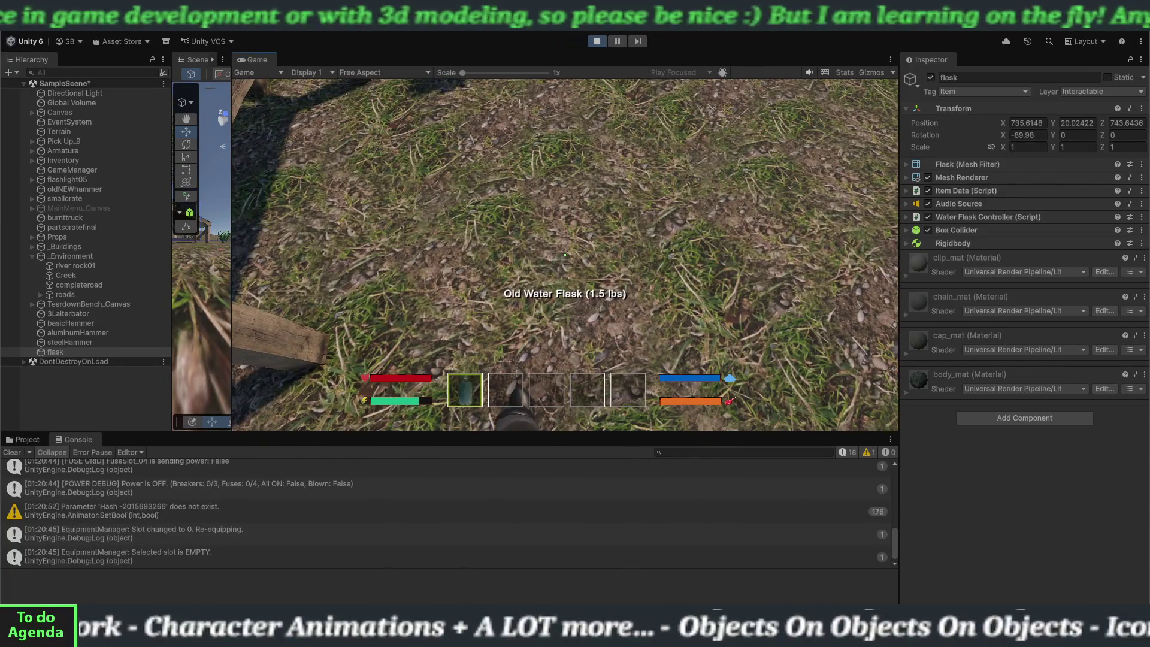
key(e)
key(w)
key(e)
key(w)
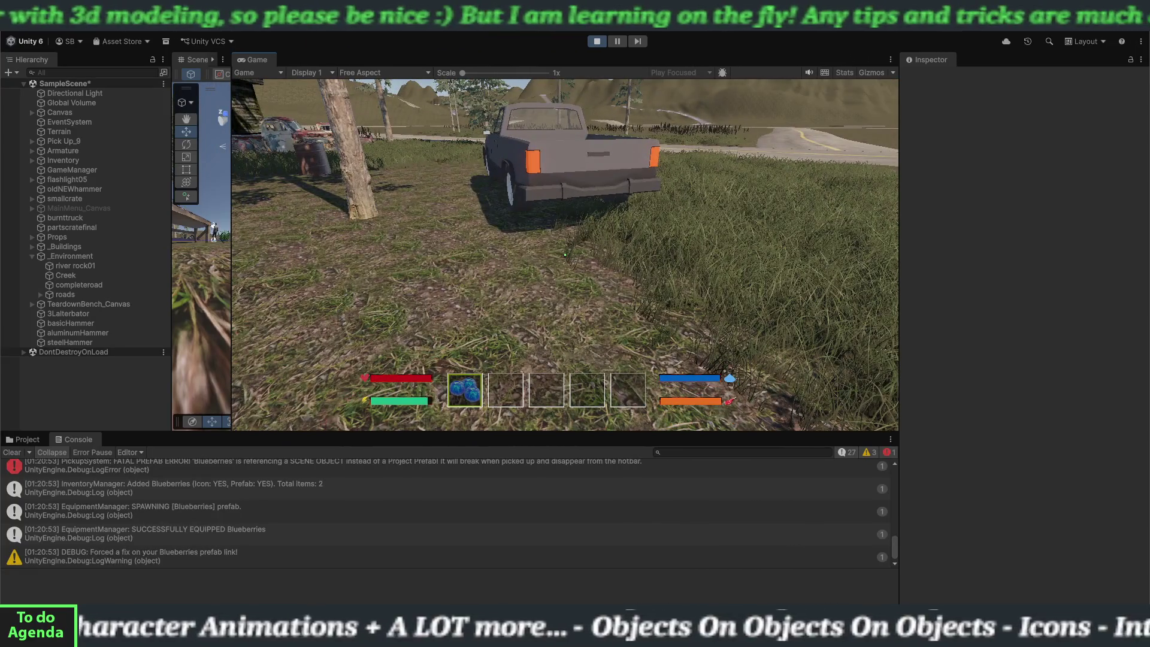
- Check the inventory, cycle hotbar slots 2, 1, 3 and 2, then stop Play and clear the Console
key(i)
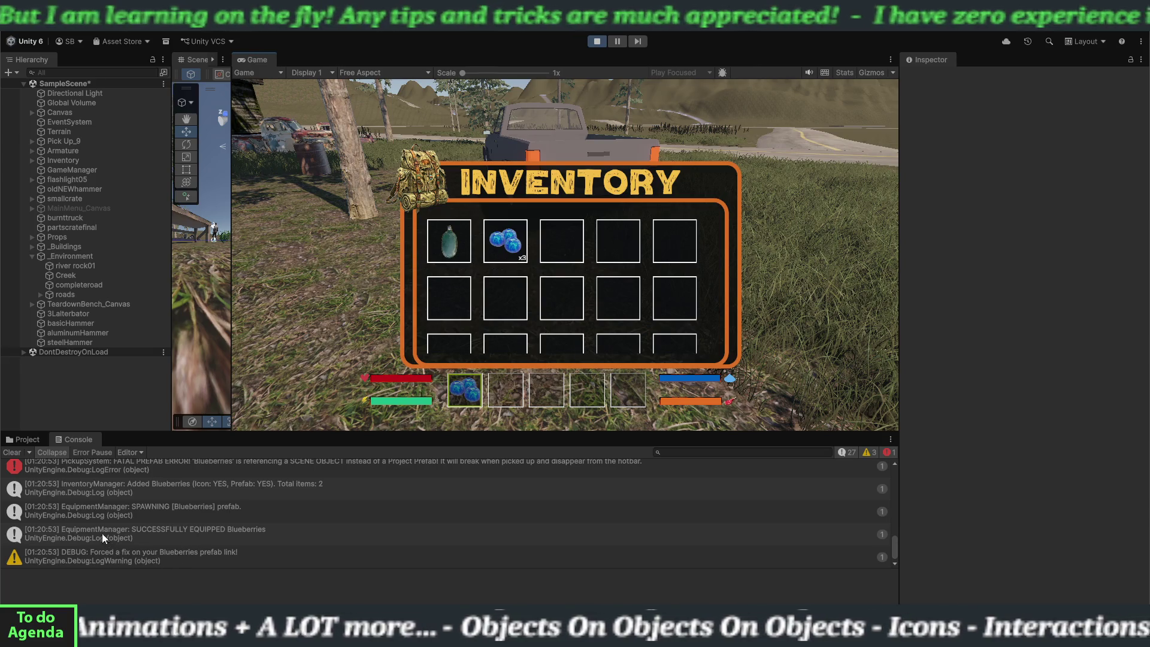
scroll(135, 483, up, 2)
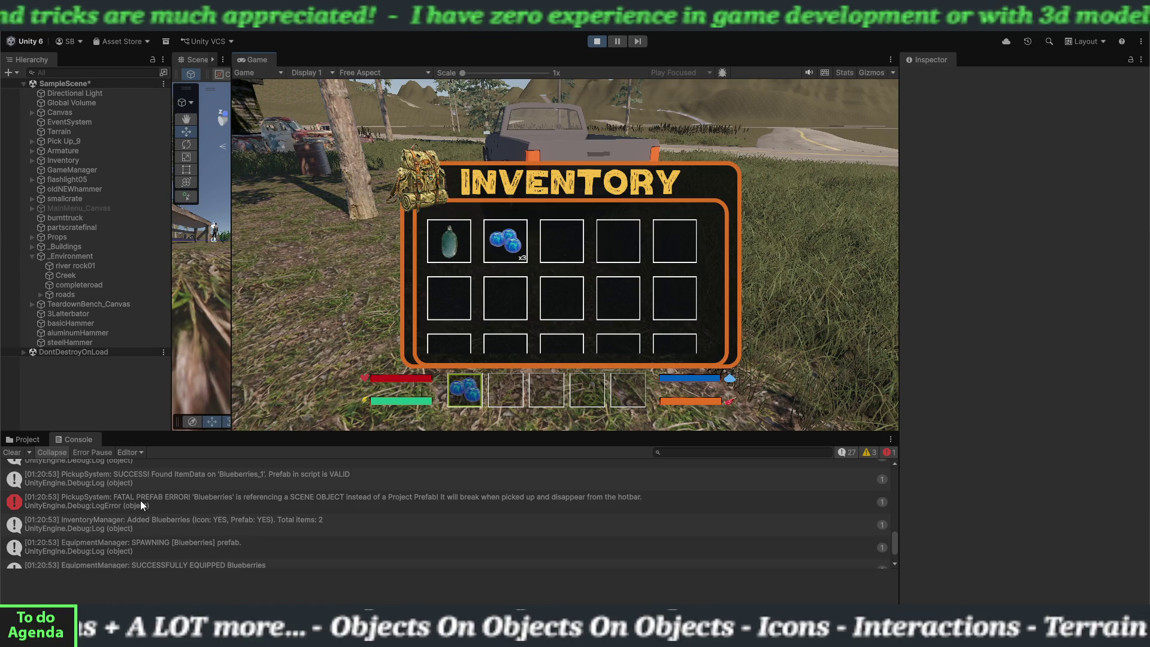
scroll(141, 501, up, 2)
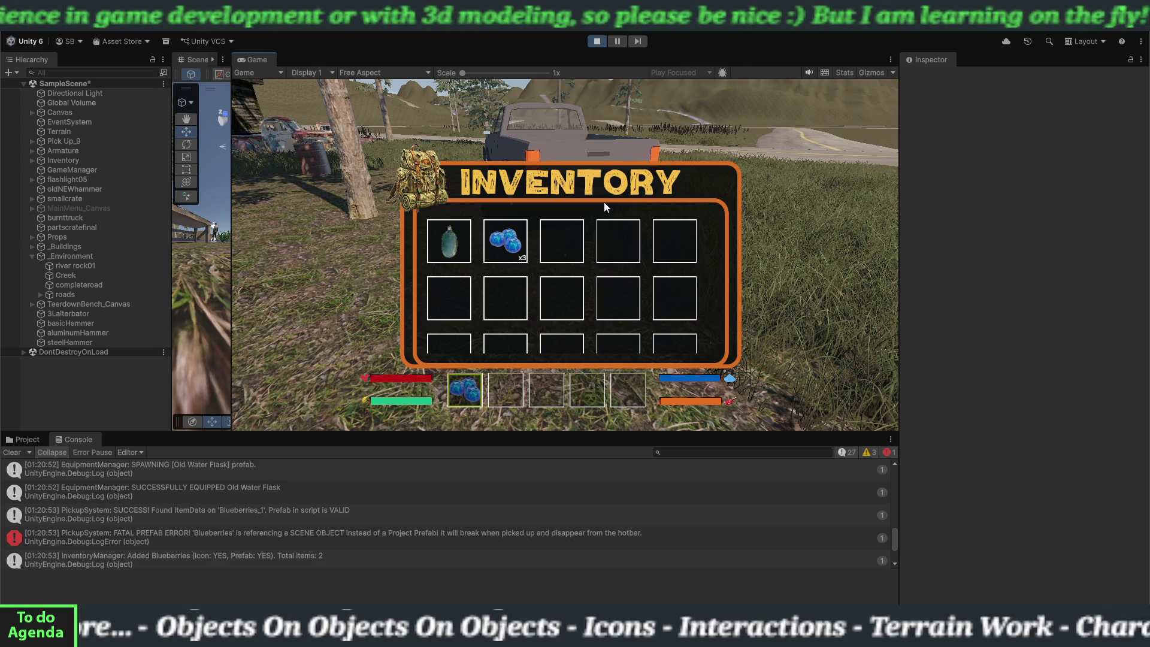
key(Tab)
key(2)
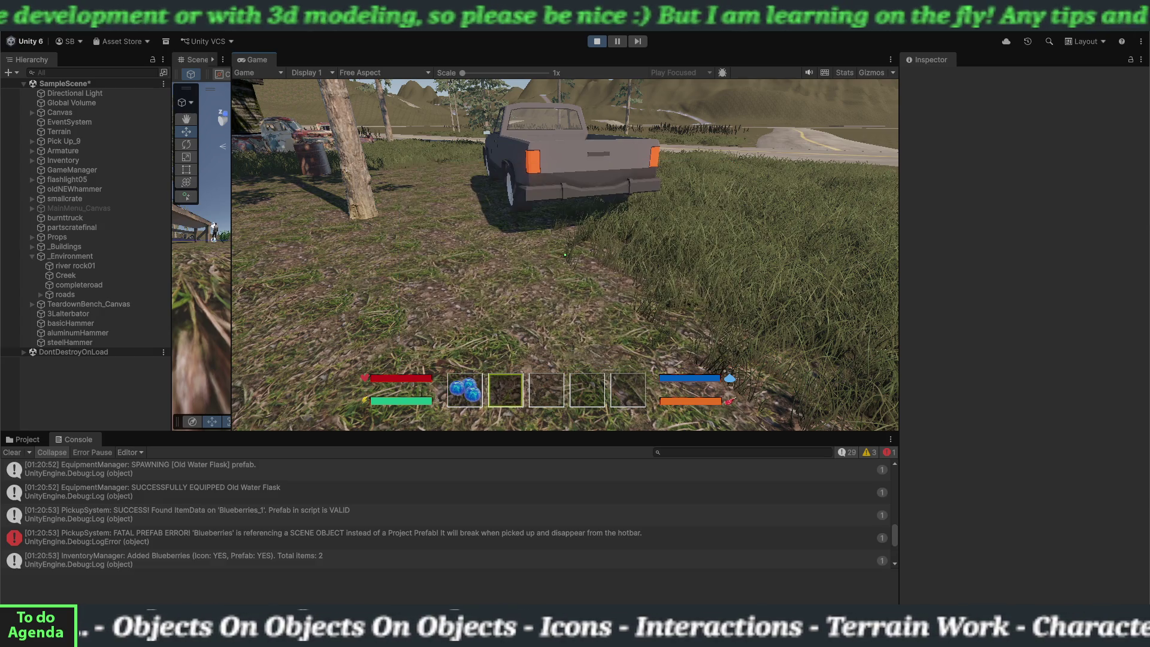
key(1)
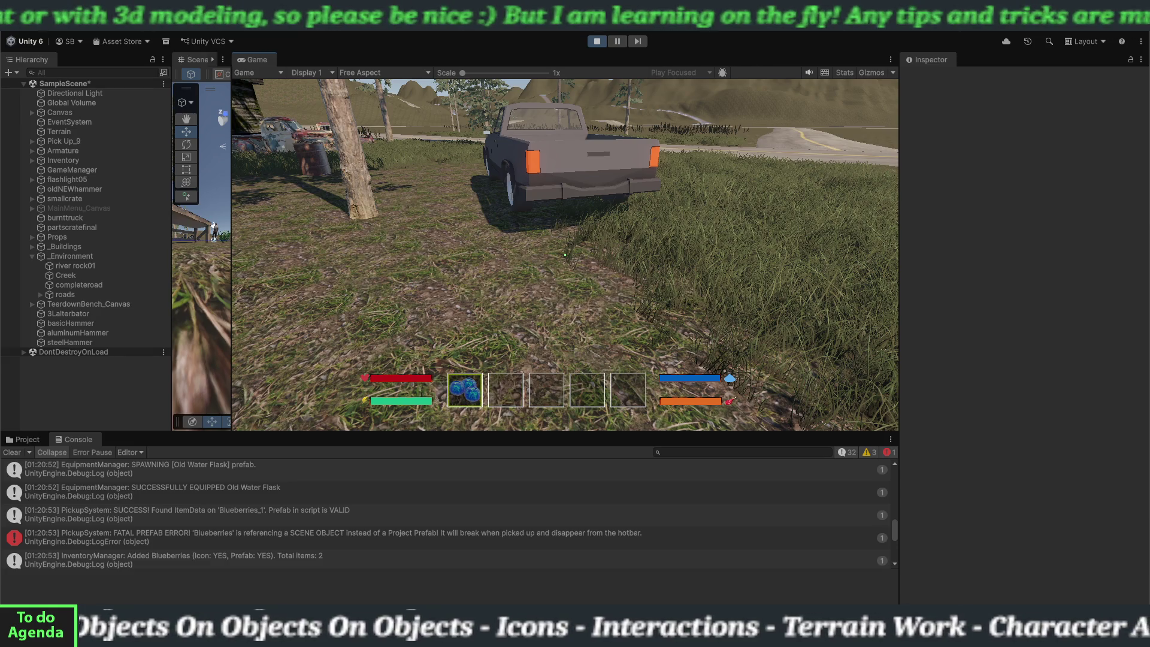
key(3)
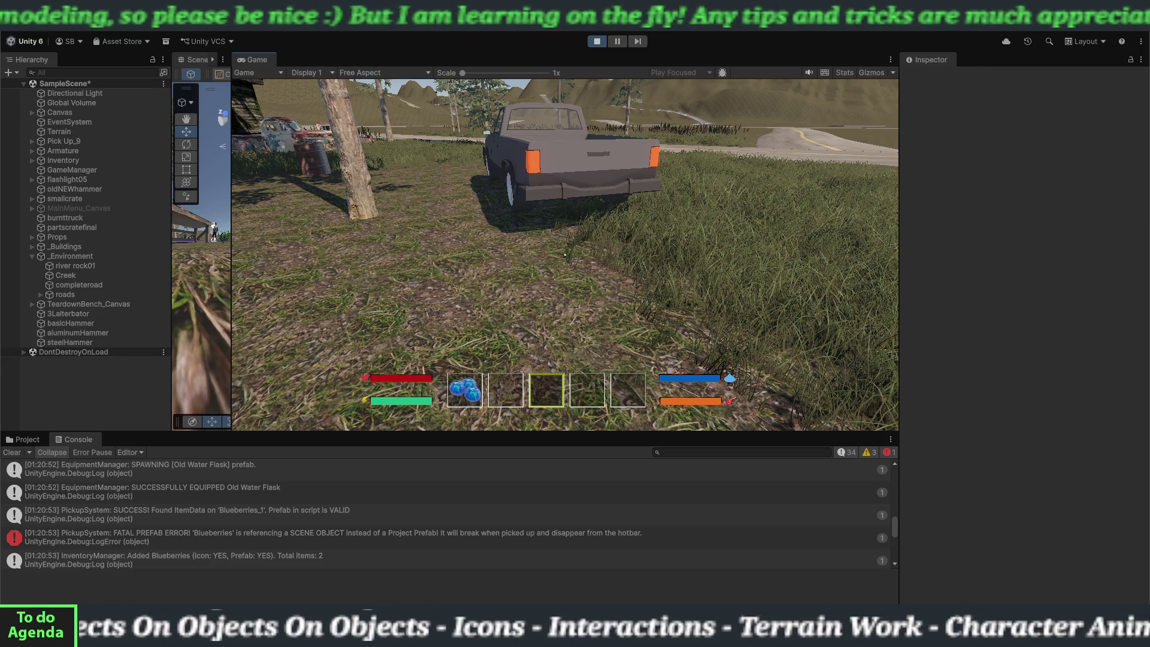
key(2)
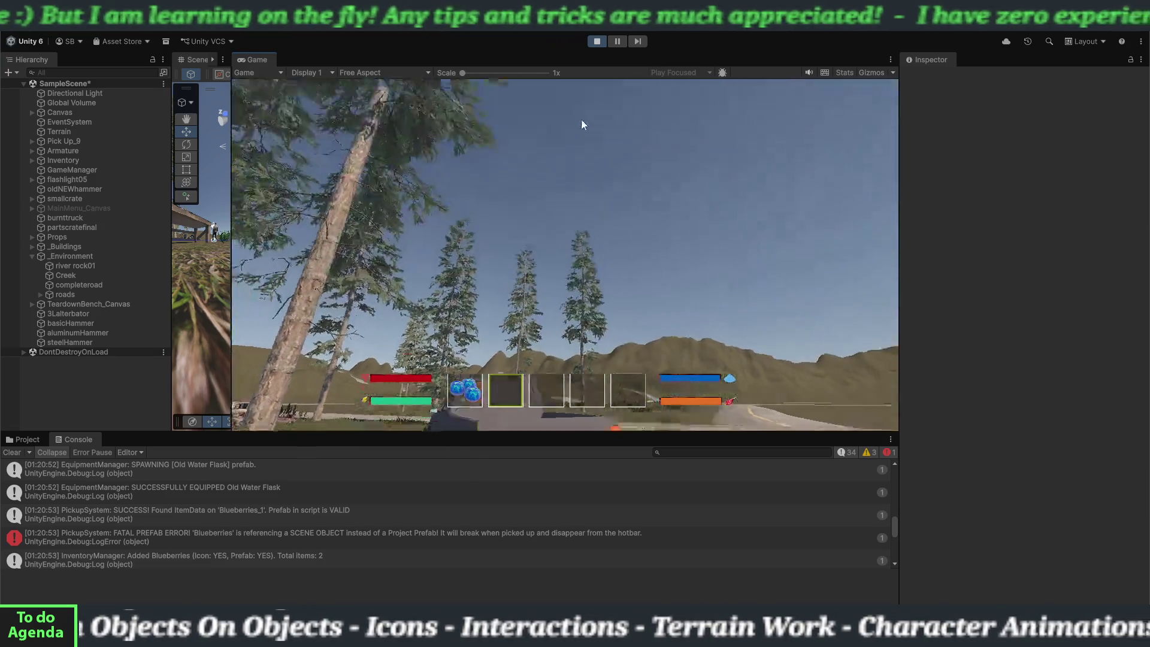
key(ctrl+p)
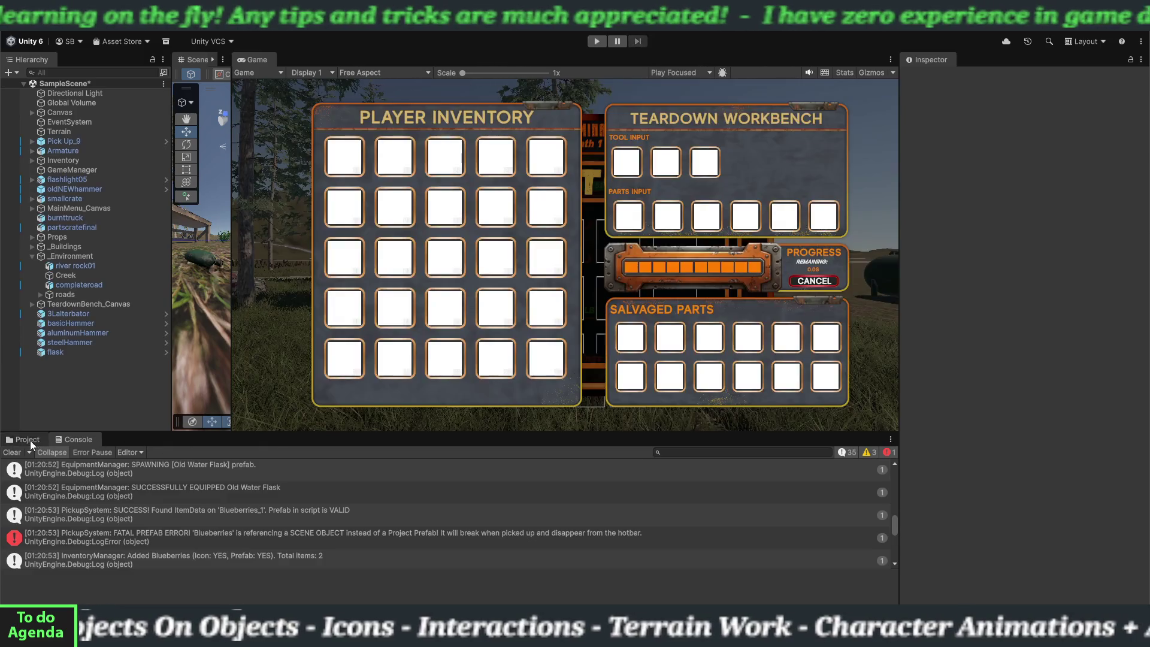
click(24, 453)
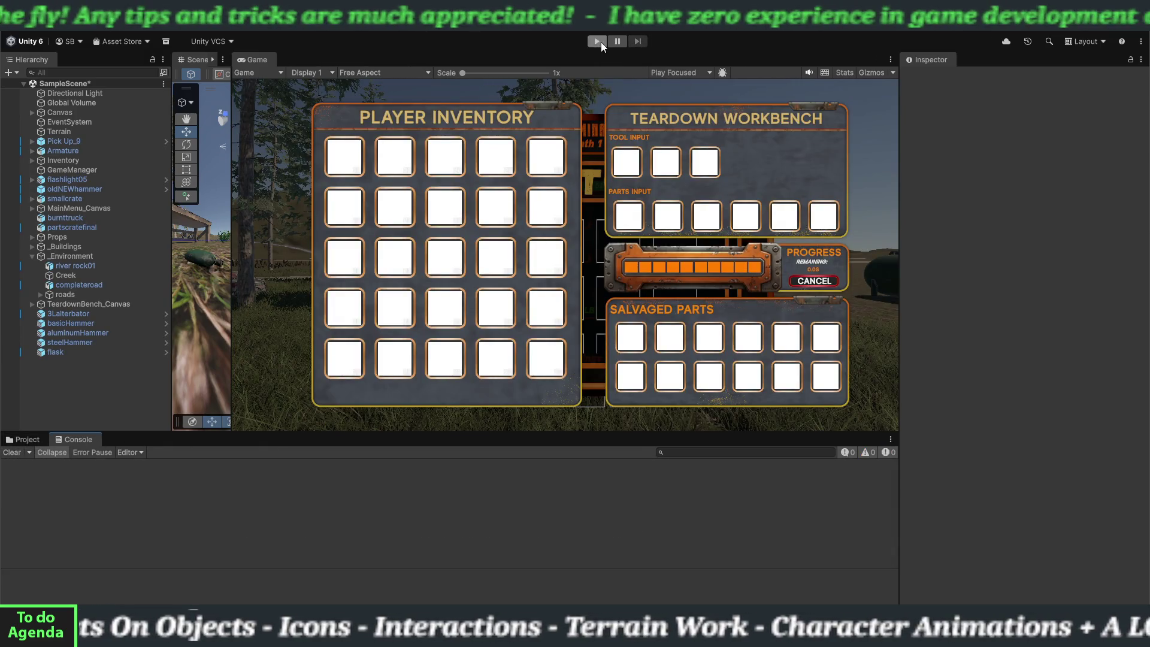
- Restart Play mode, walk to the flask, switch between hotbar slots 2 and 1, then stop the game
click(597, 41)
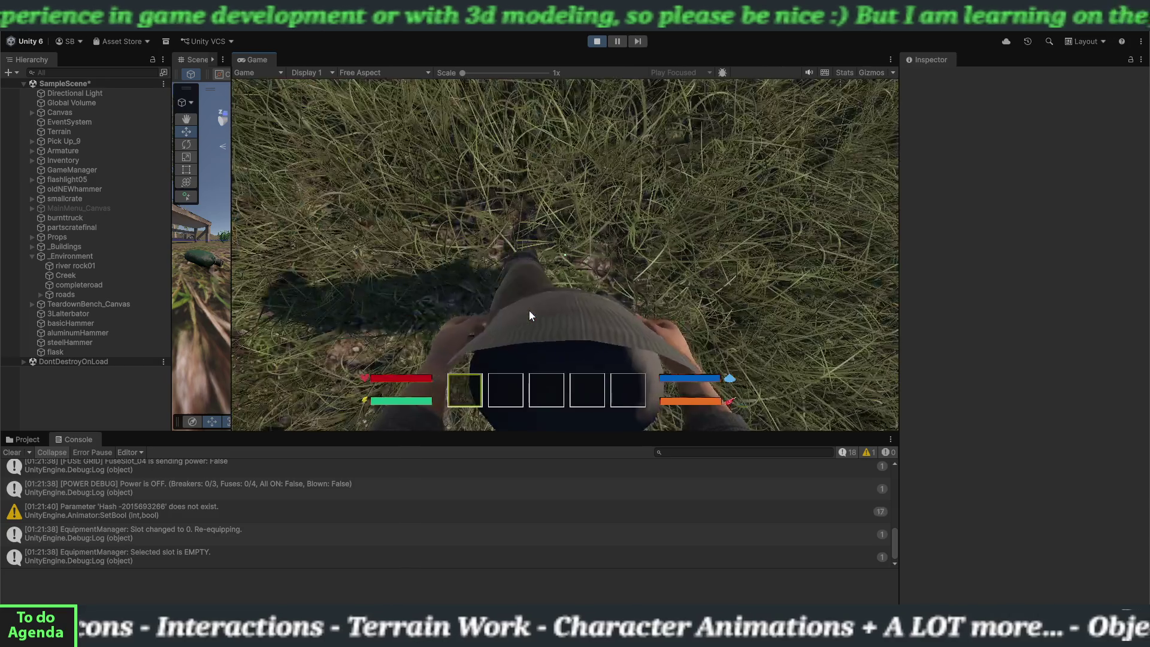
key(shift+w)
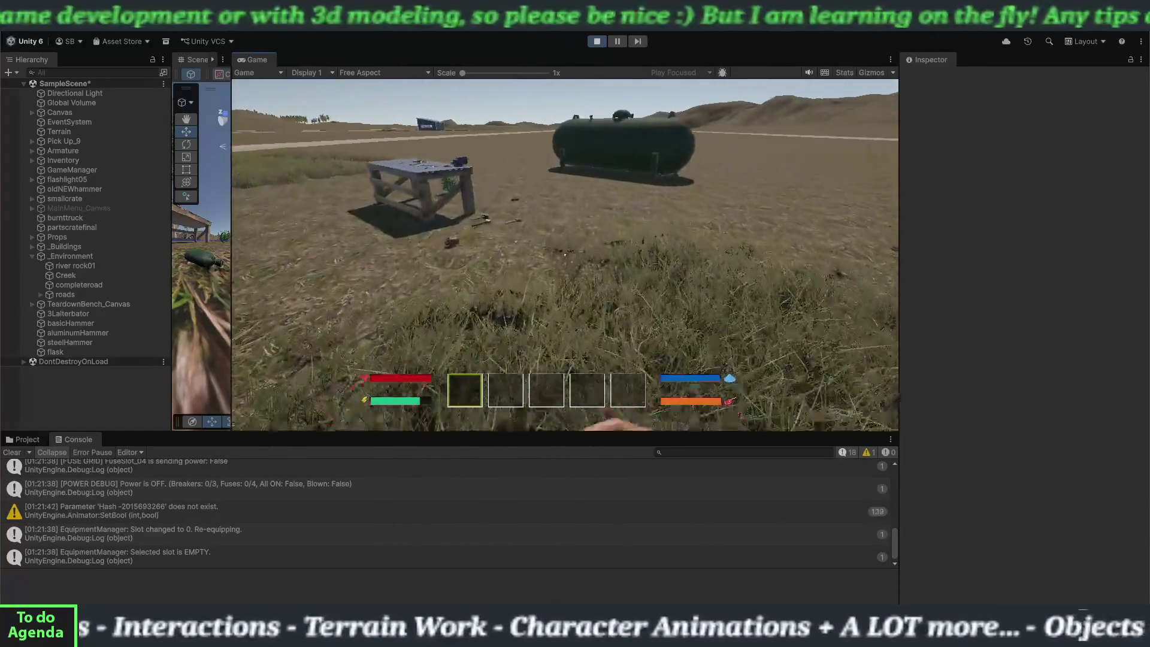
key(w)
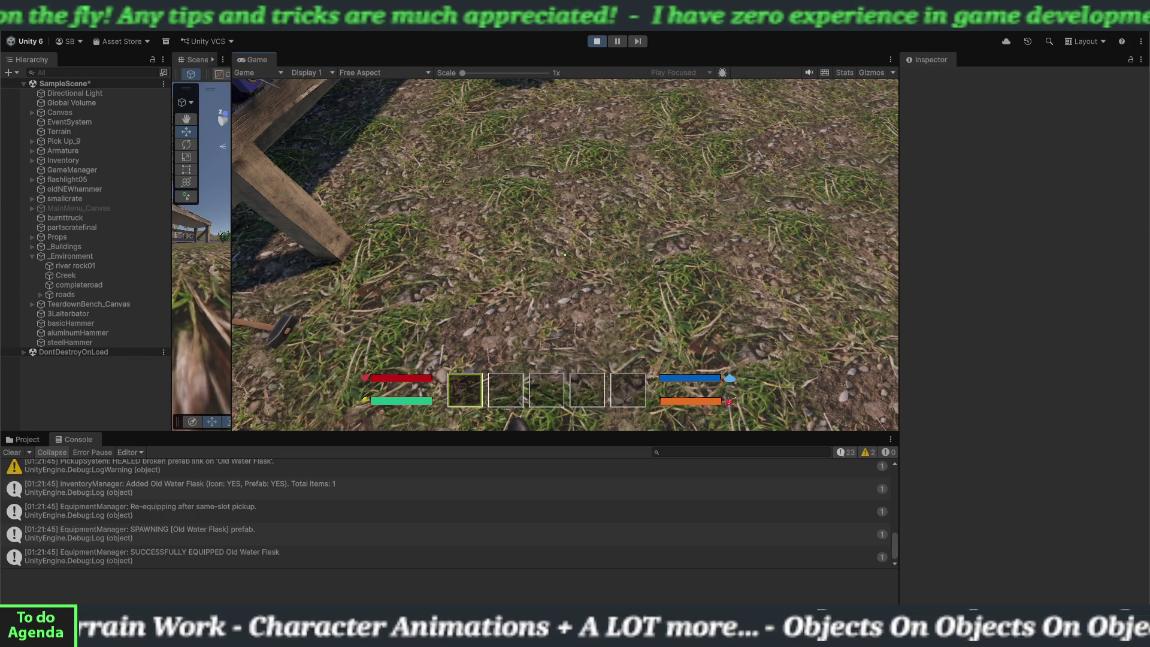
key(2)
key(1)
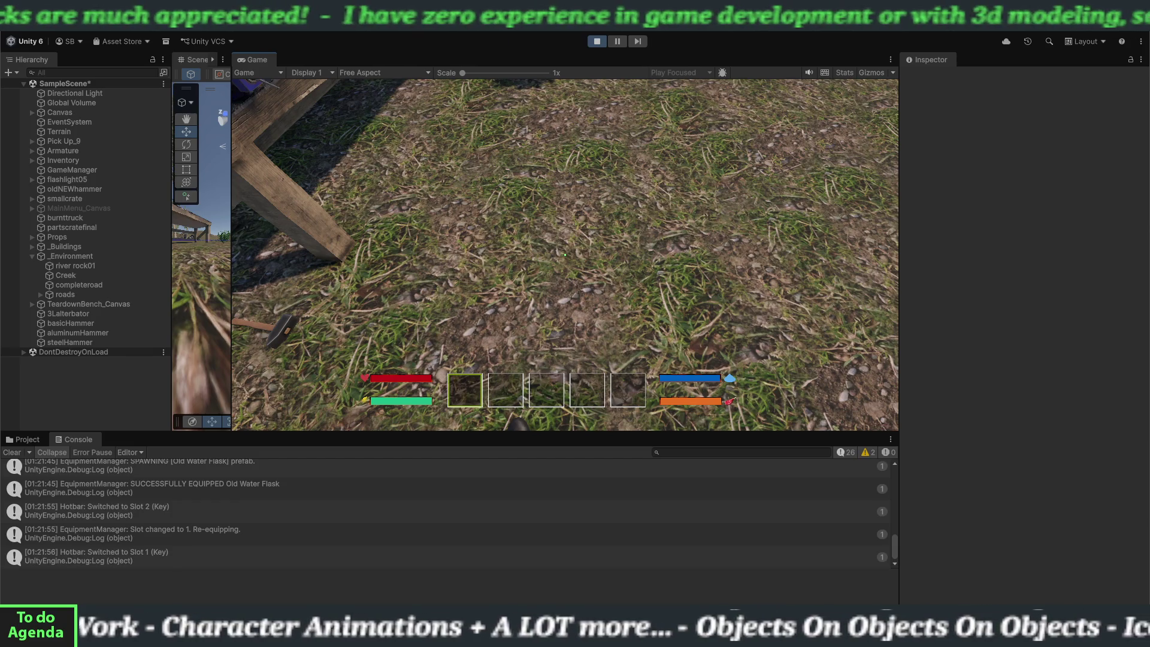
mouse_move(566, 137)
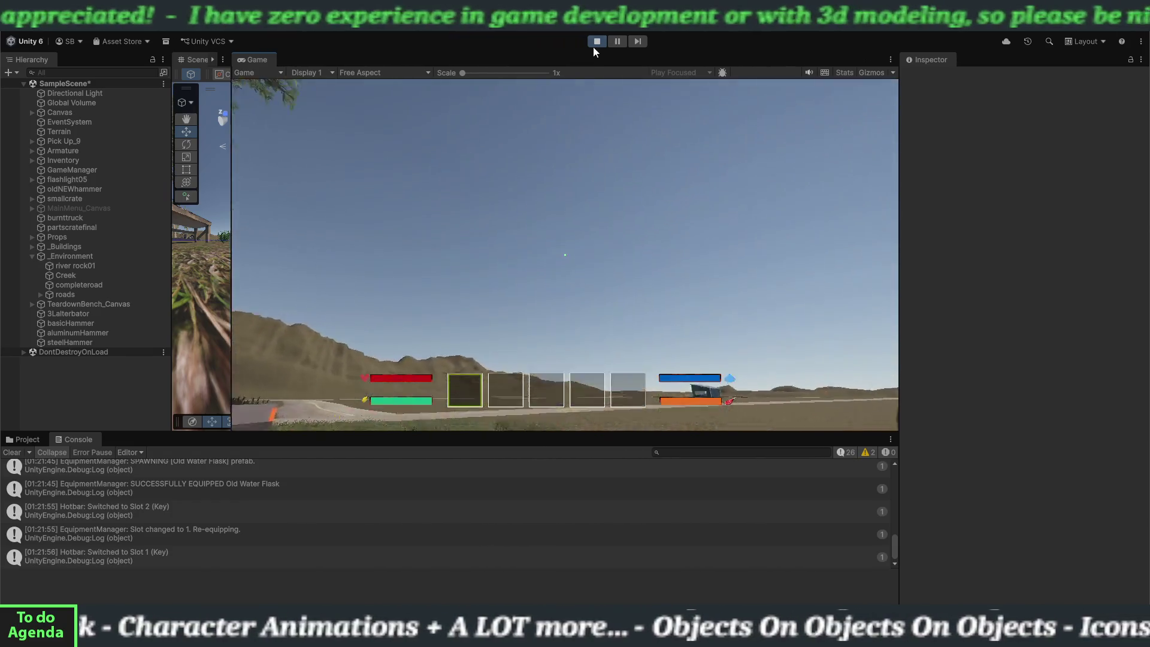
click(596, 43)
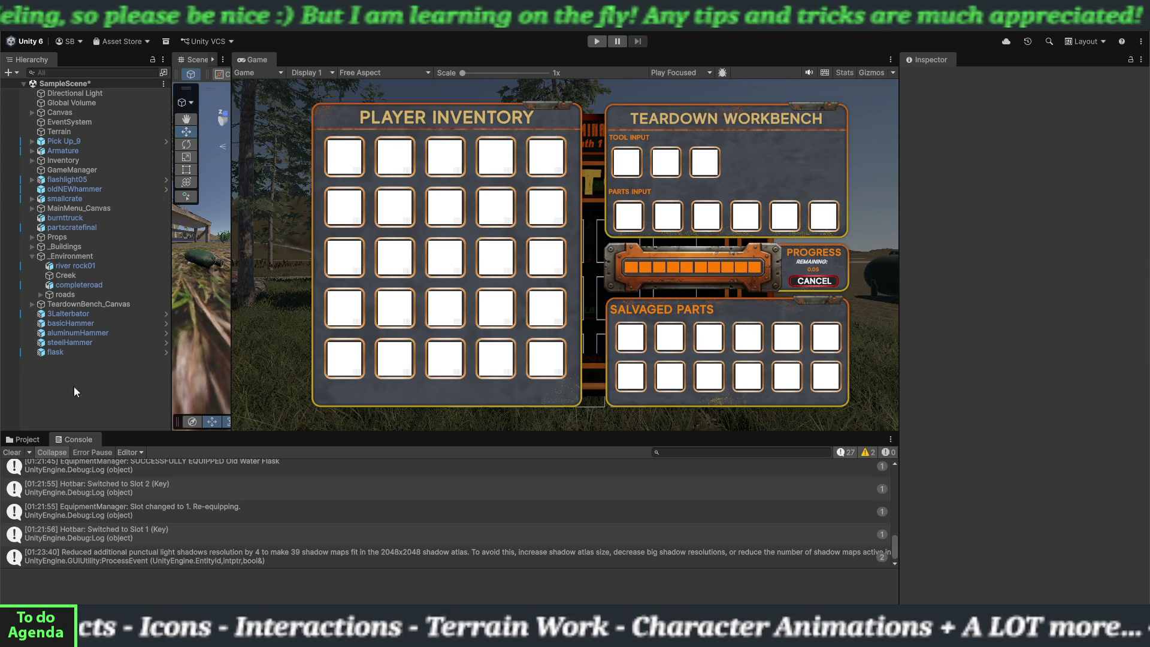
- Clear the Console, inspect the flaskIcon texture and flask prefab in the Project tab, then select GameManager
click(17, 452)
click(25, 441)
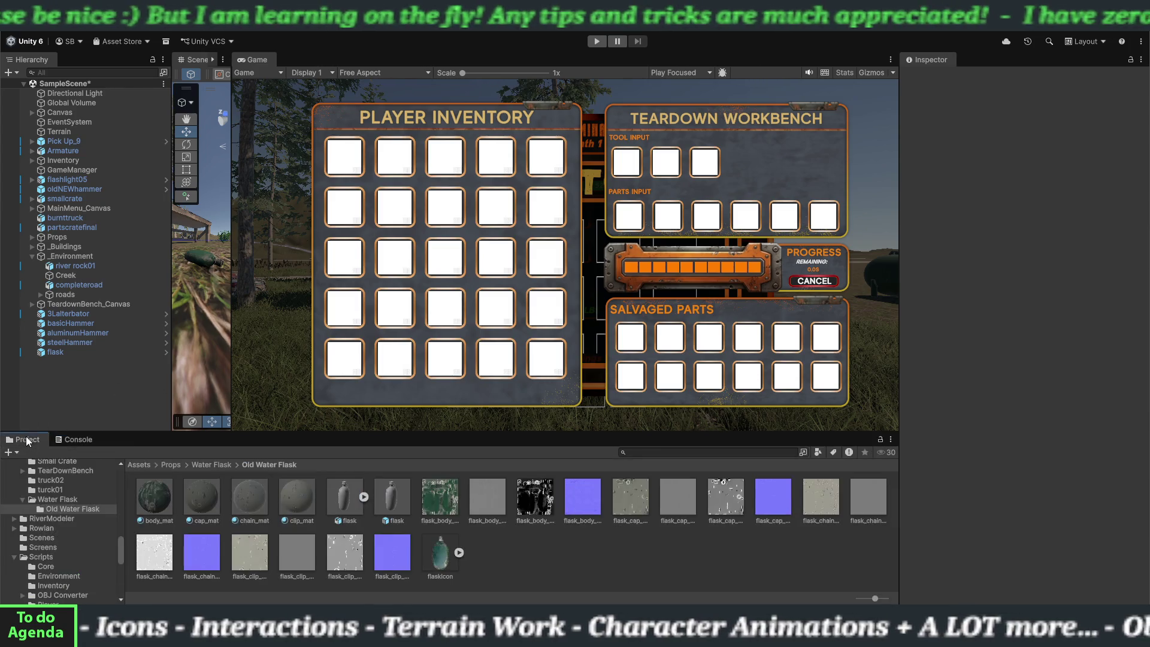
click(438, 562)
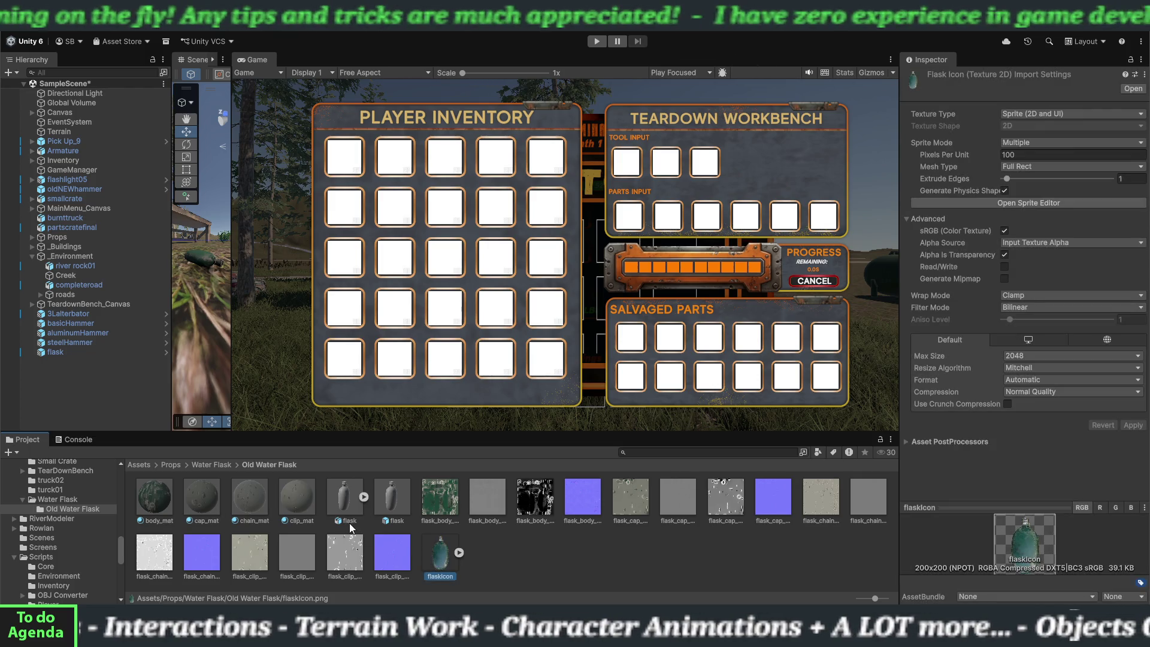
click(396, 508)
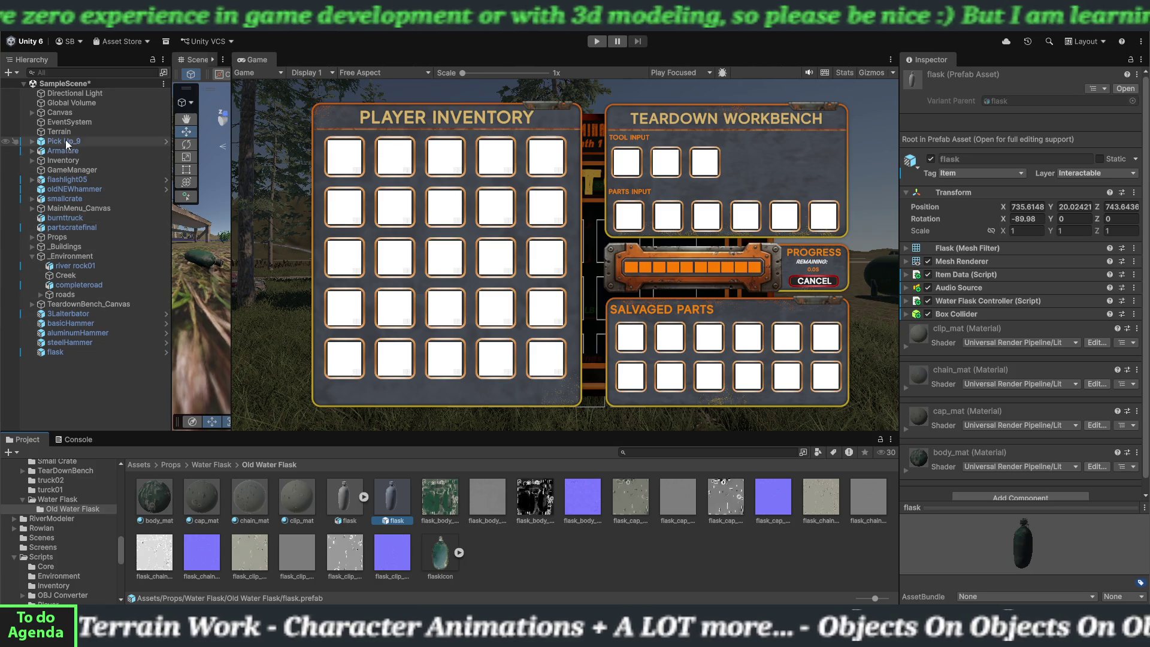
click(66, 170)
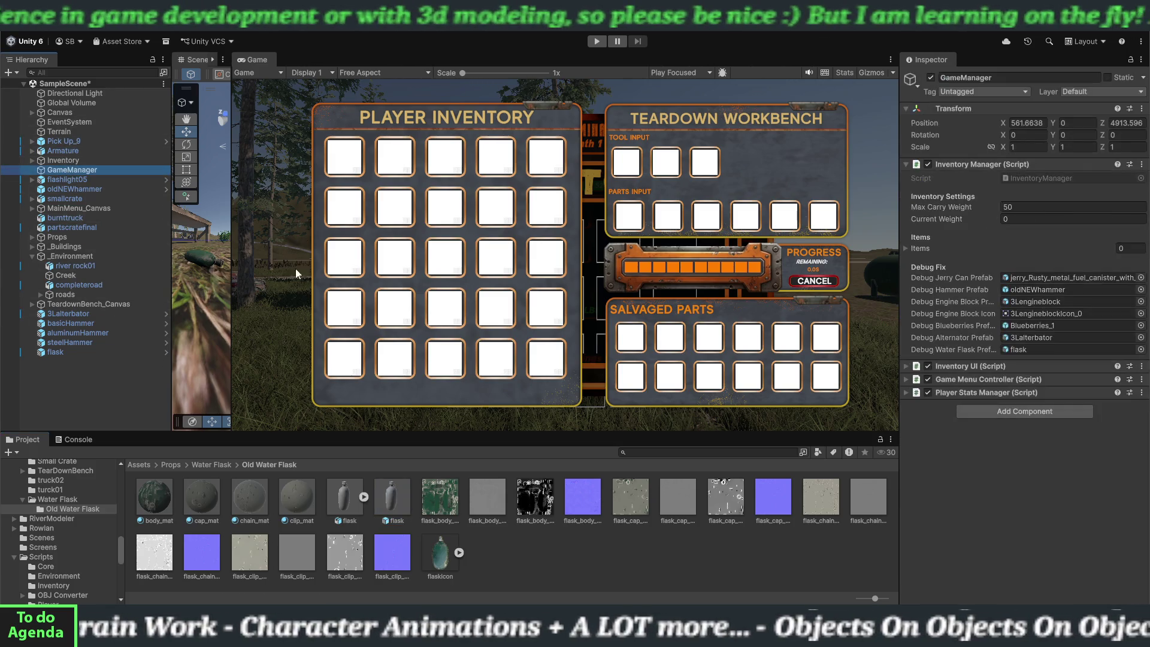
- Replace GameManager's Debug Water Flask Prefab with the flask prefab asset, then select the scene flask
click(1067, 351)
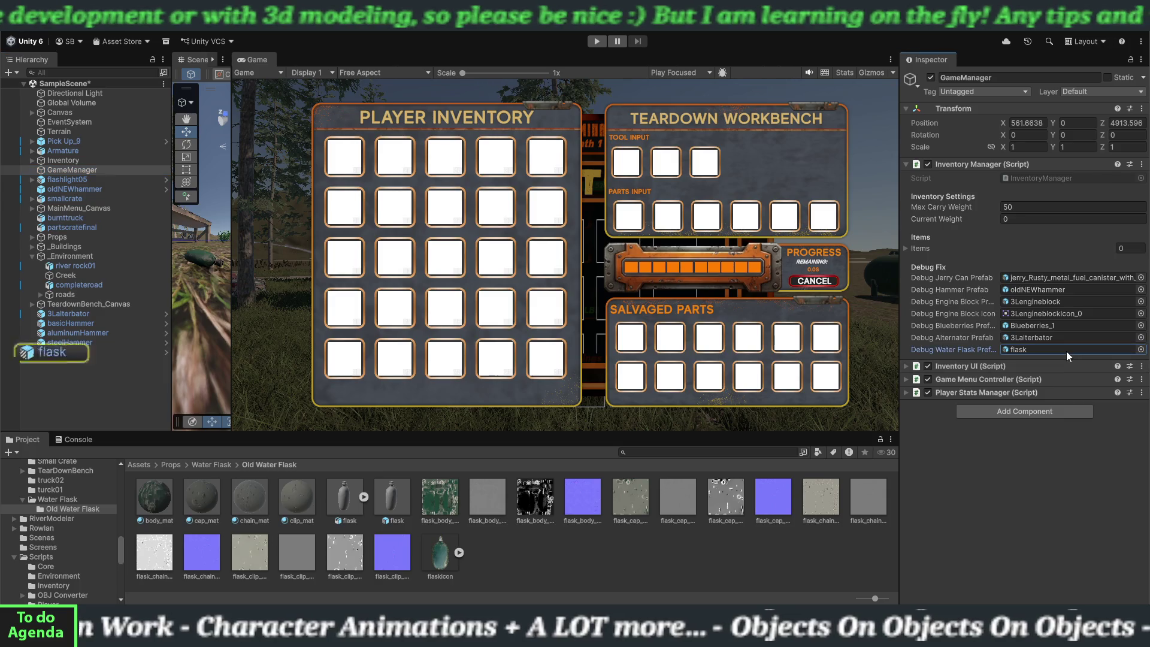
key(Delete)
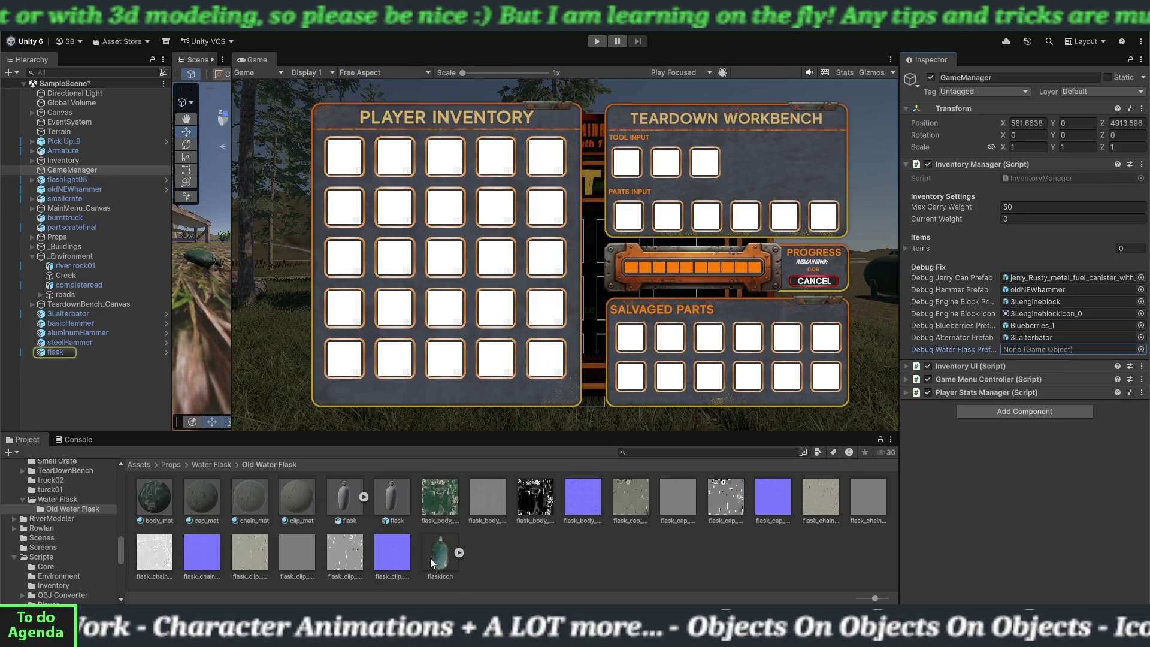
drag(392, 508, 1041, 354)
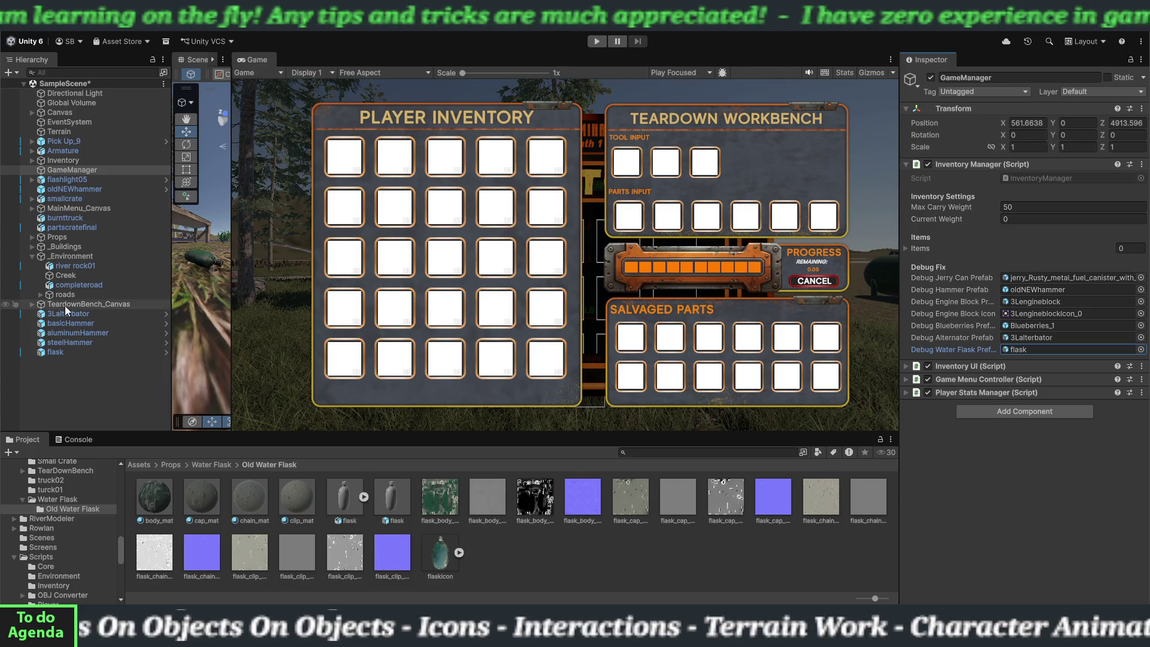
click(59, 351)
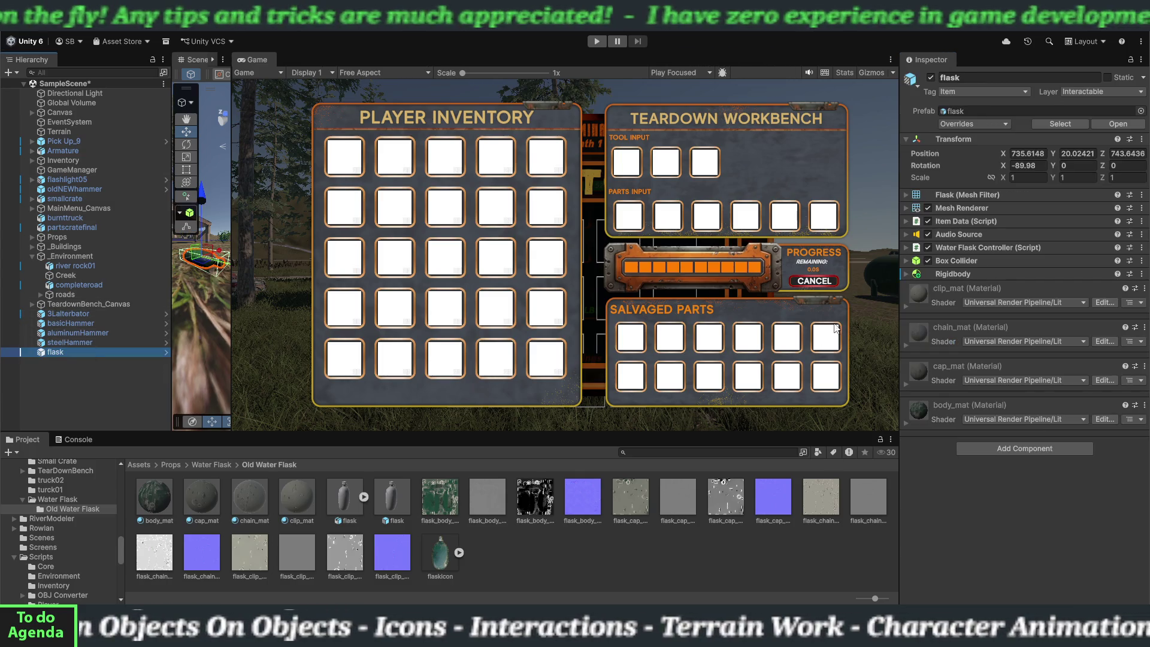
- Expand the flask's Item Data component (Drink action, Thirst Restore Value 25) and enter Play mode
click(910, 221)
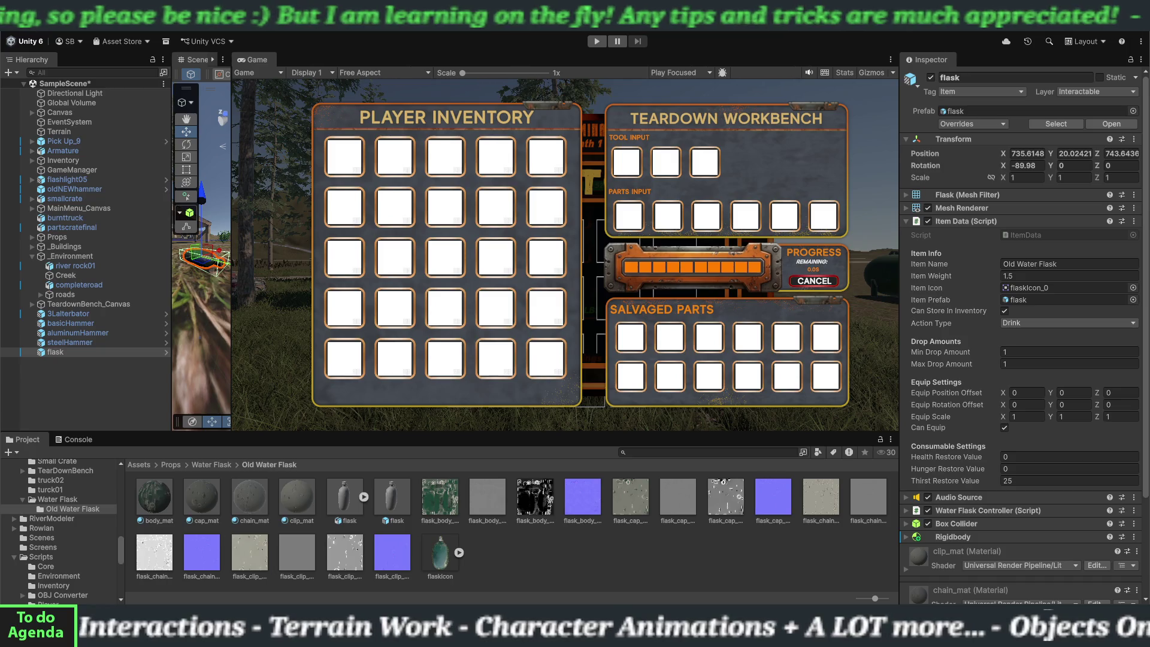
click(595, 42)
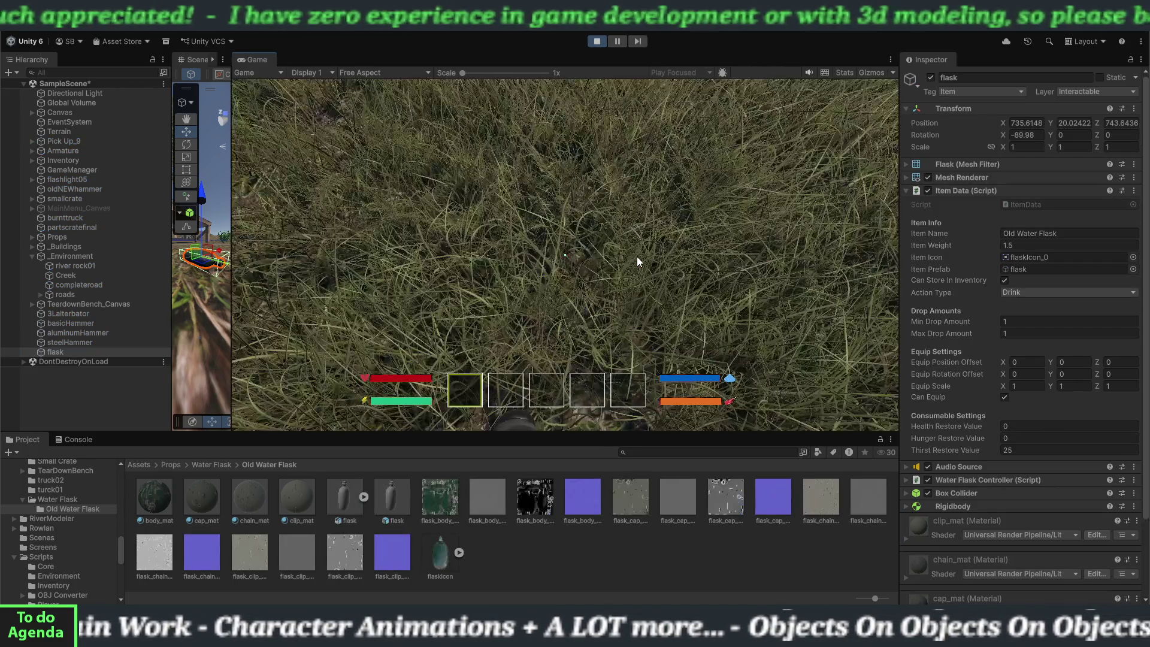
- Pick up the flask by the table, check the inventory, open the stats terminal, then stop the game
click(637, 257)
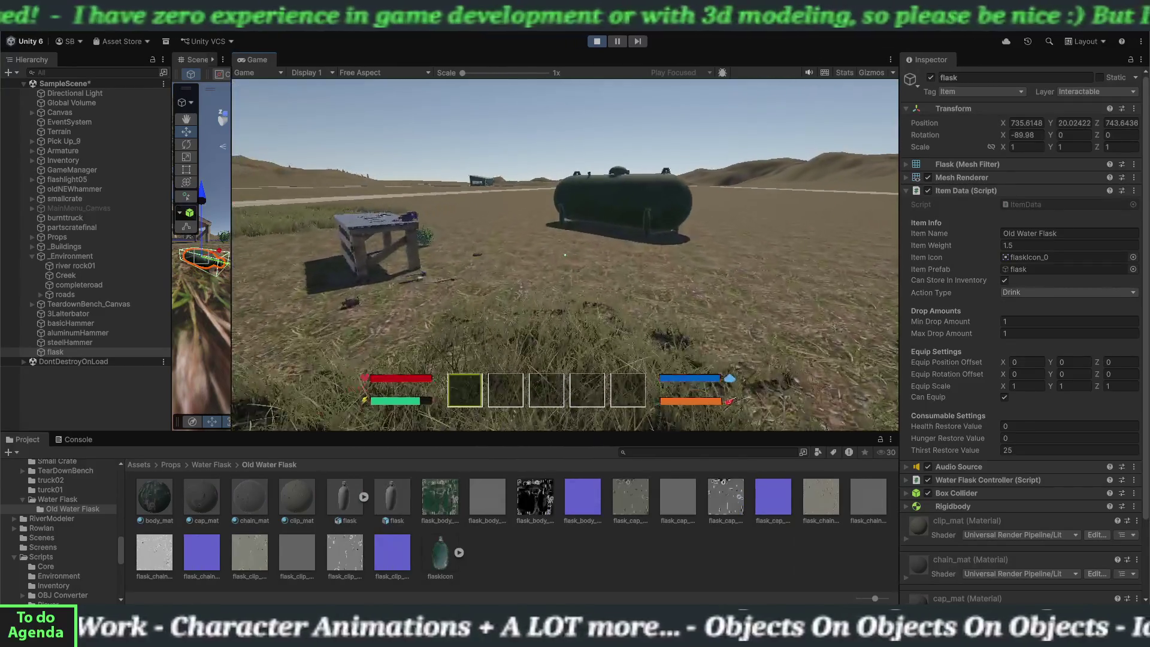
key(w)
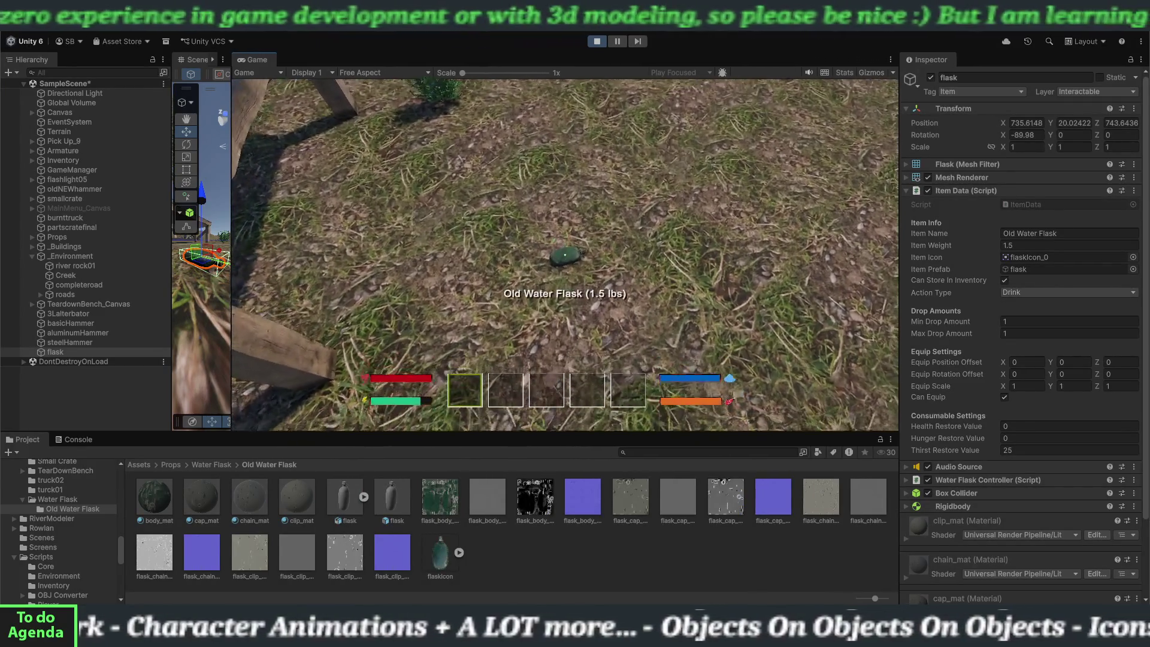
key(e)
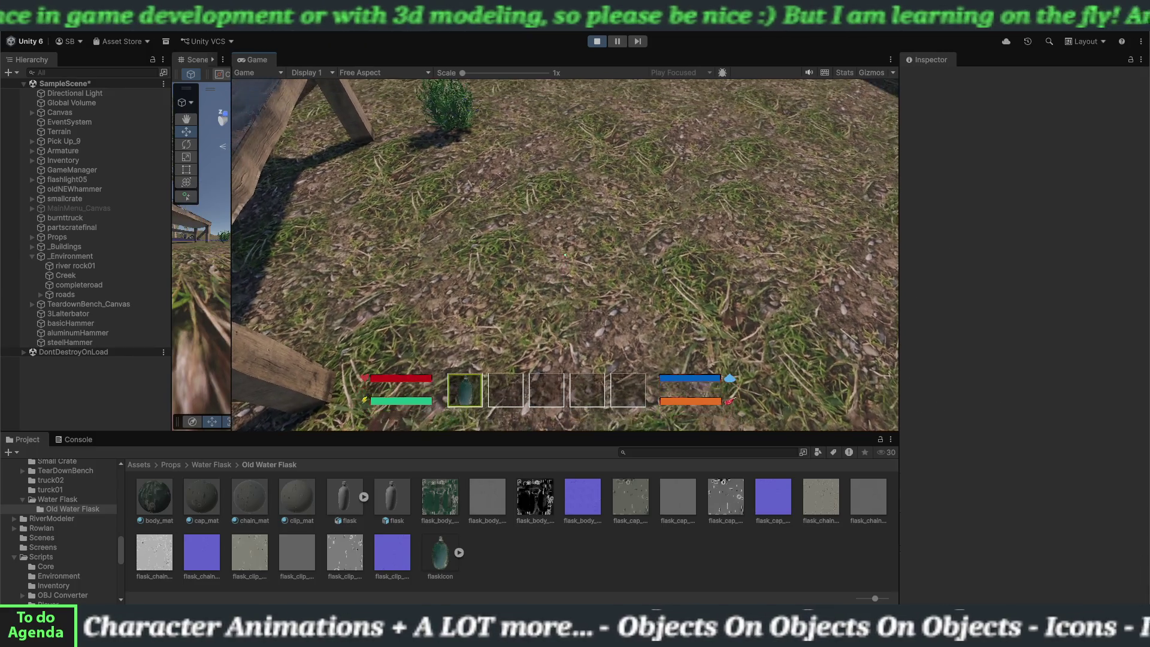
key(i)
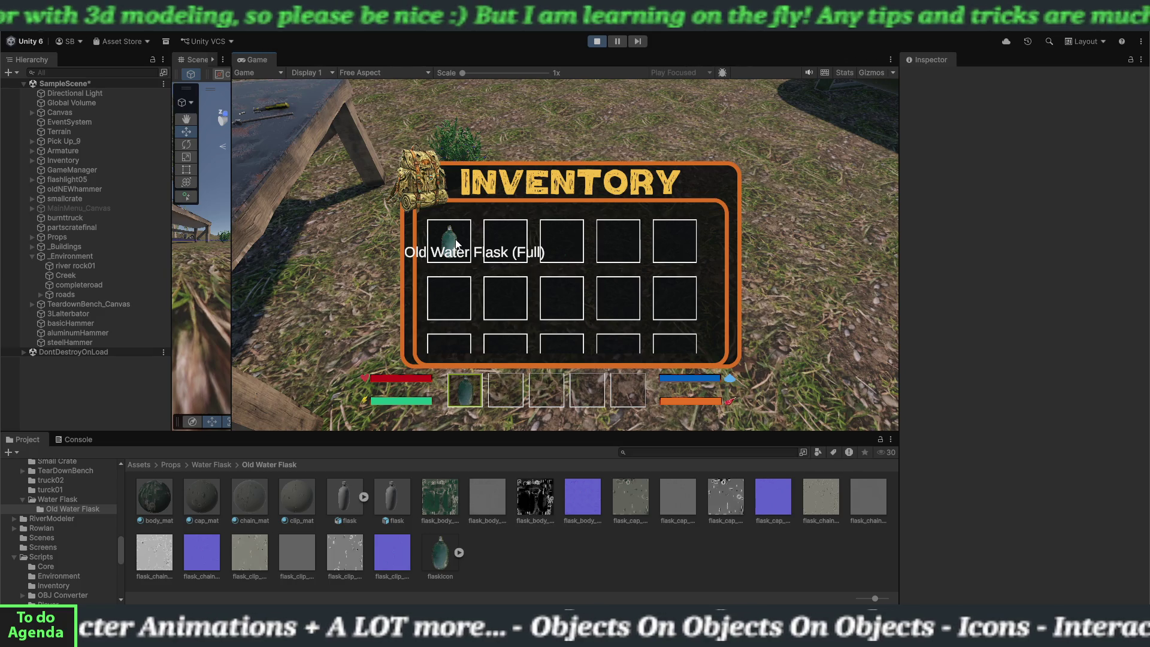
key(i)
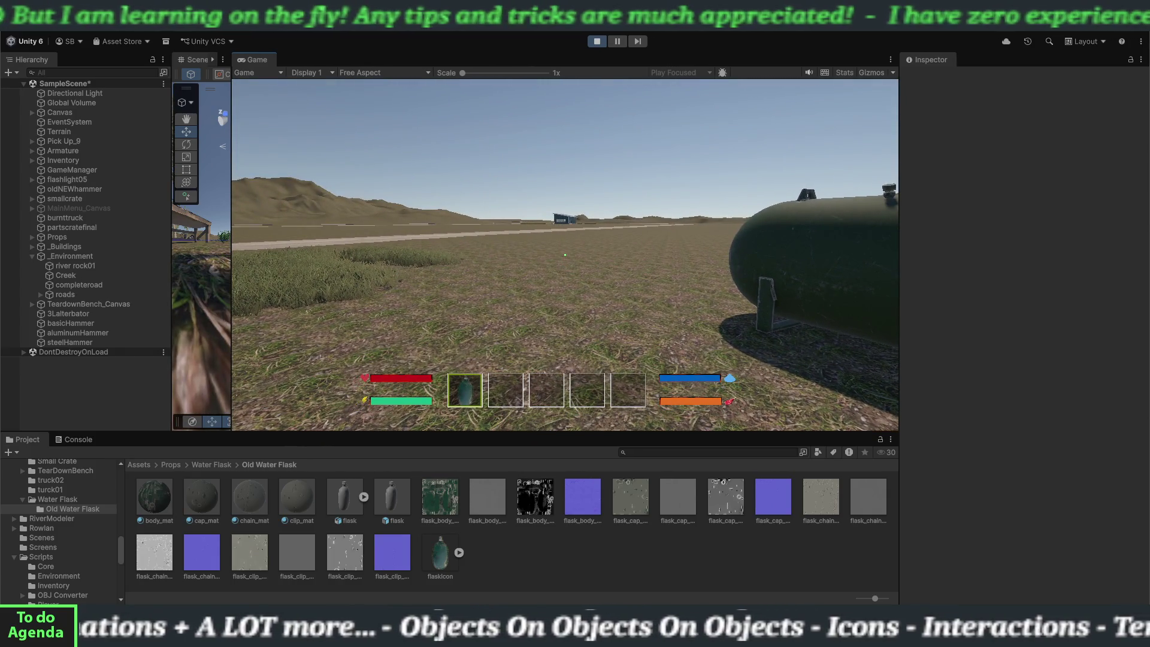
key(Escape)
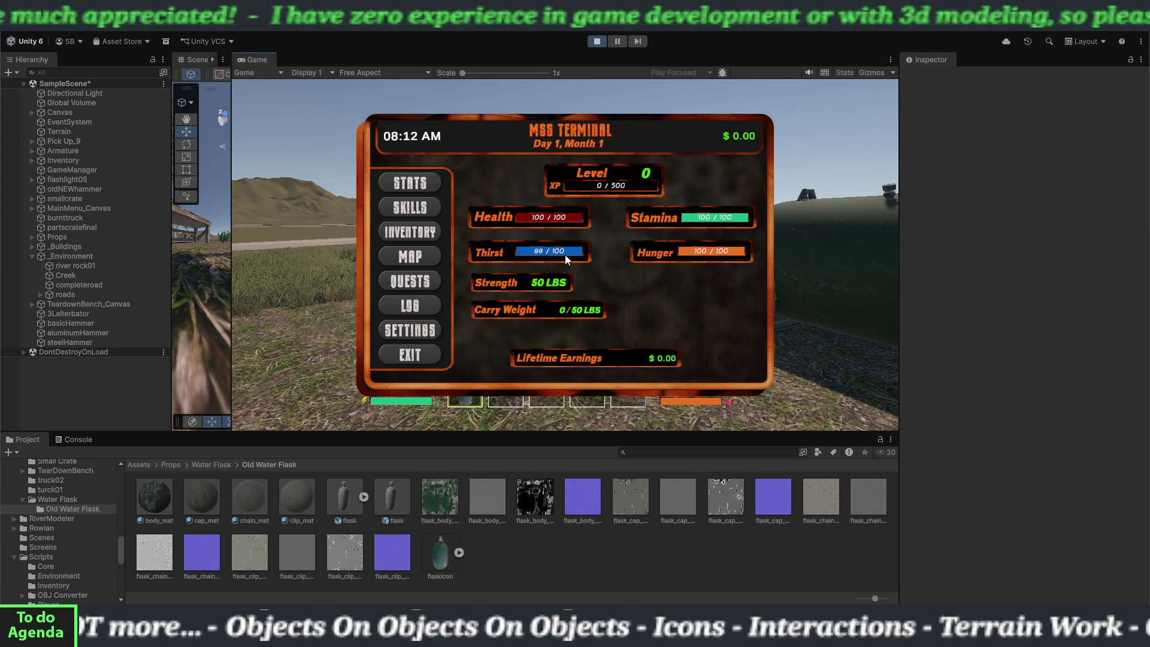
click(601, 41)
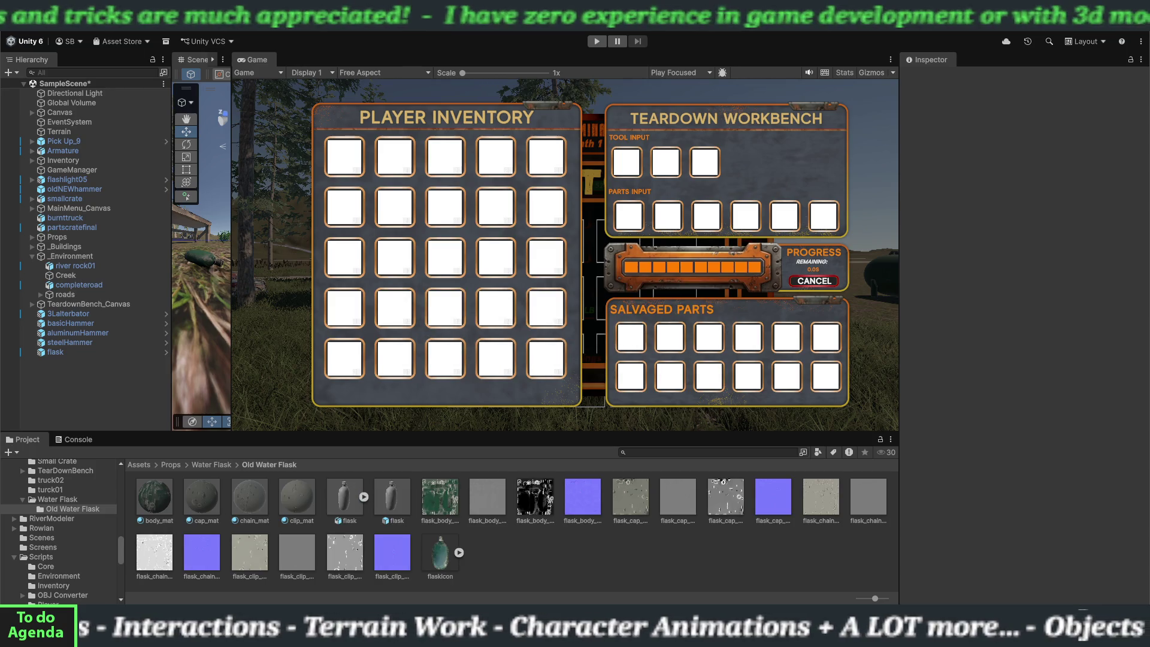
- Restart the game, walk to the table flask, pick it up and check the inventory
click(598, 41)
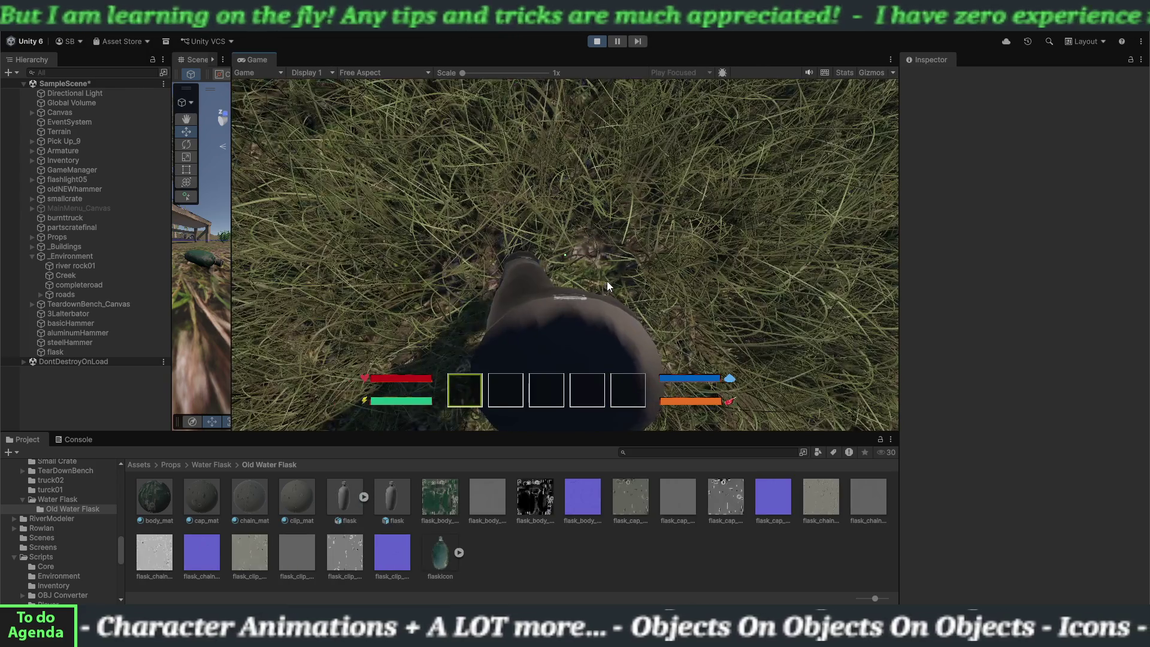
click(607, 281)
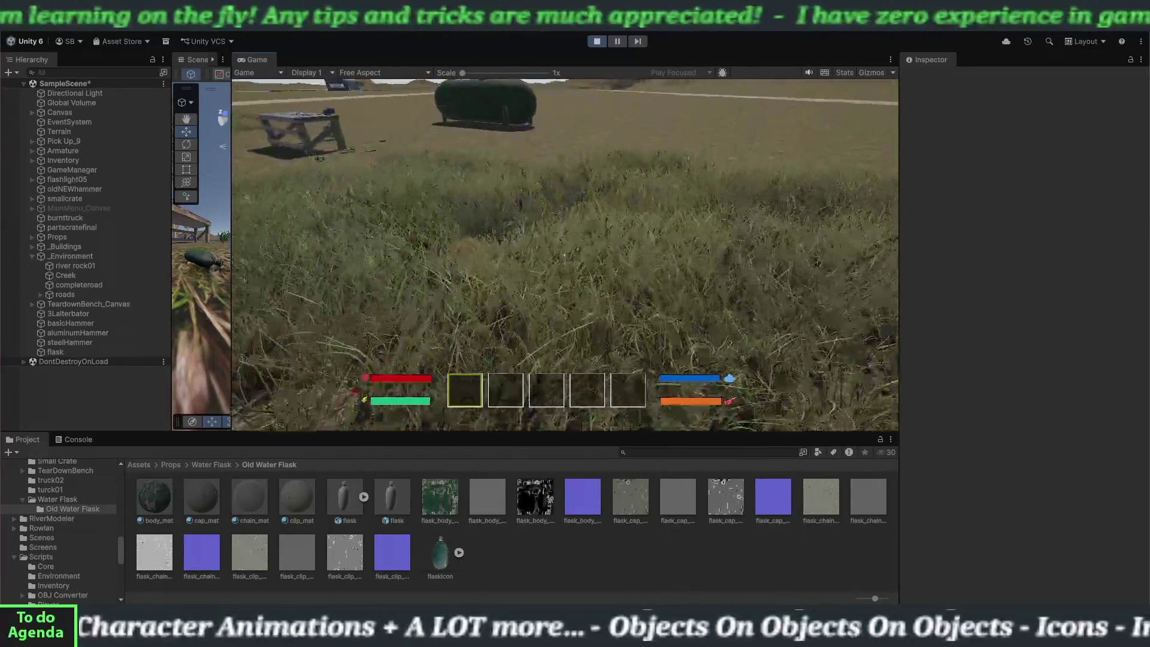
key(w)
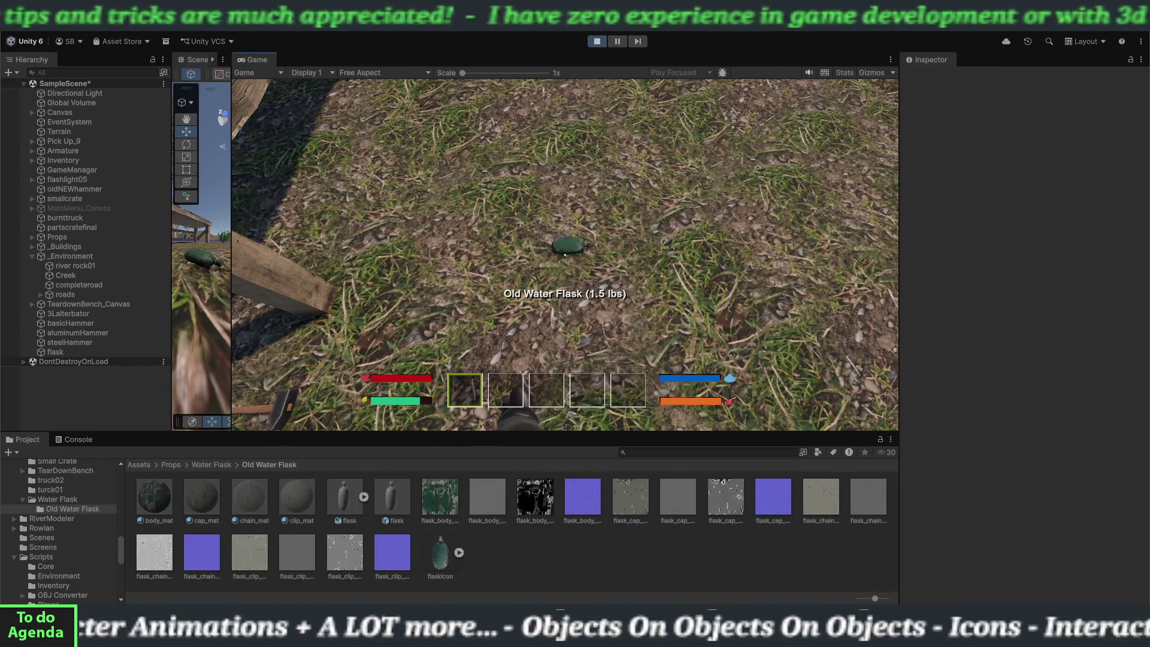
key(e)
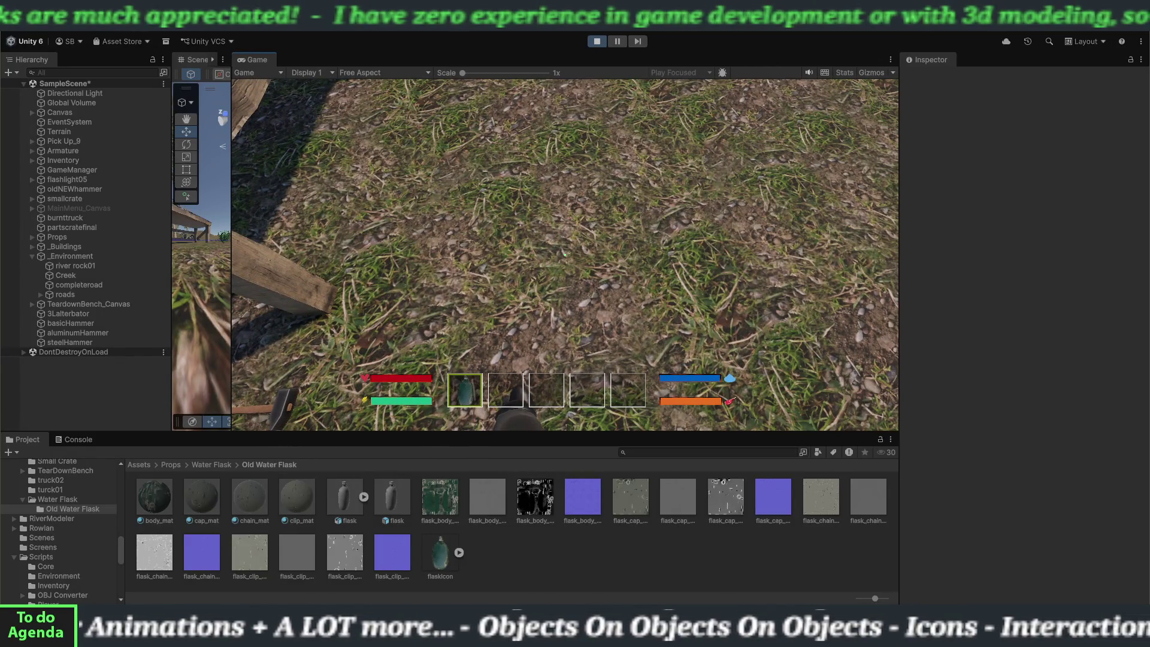
key(Tab)
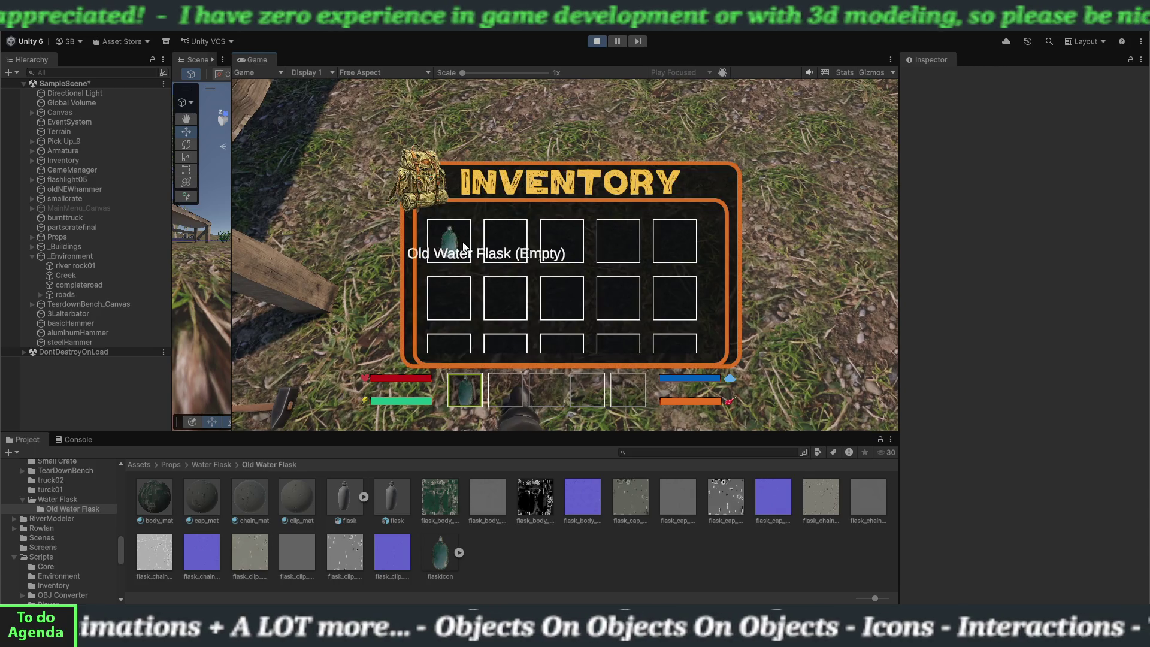
key(Tab)
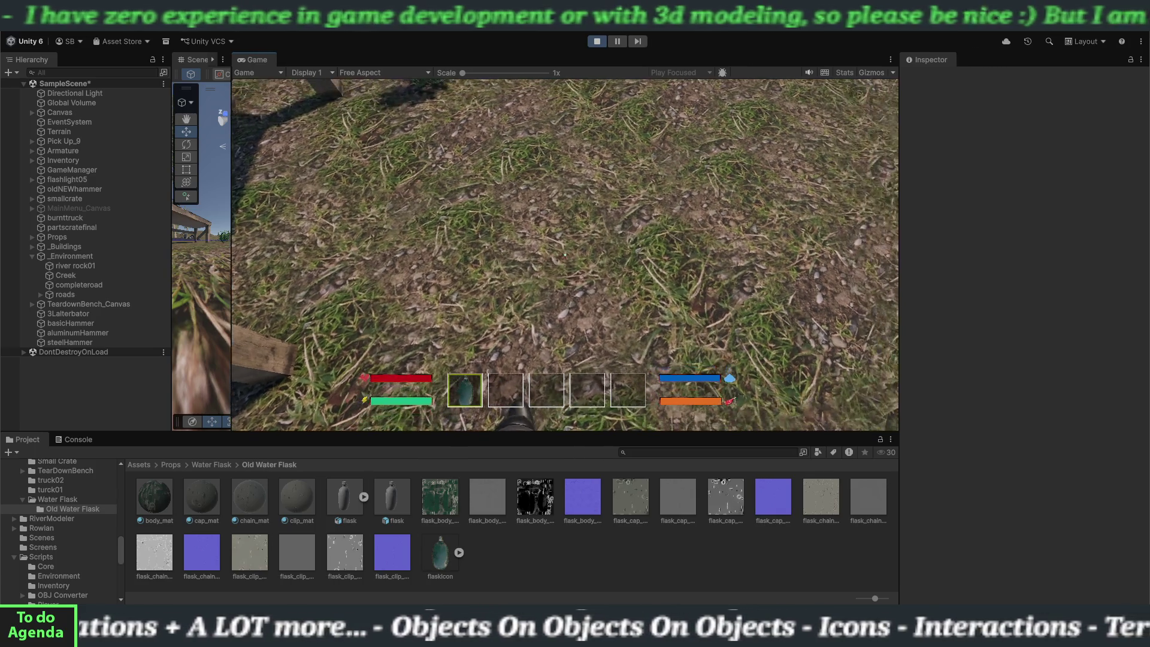
- Pick the blueberries and climb into the truck
key(e)
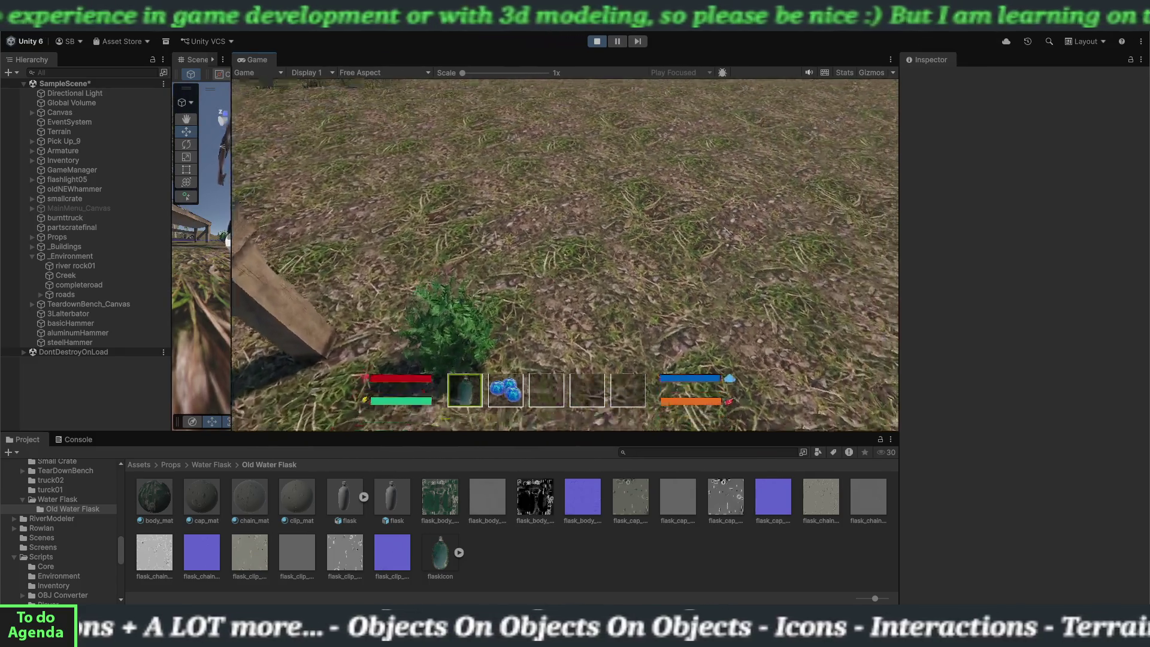
key(w)
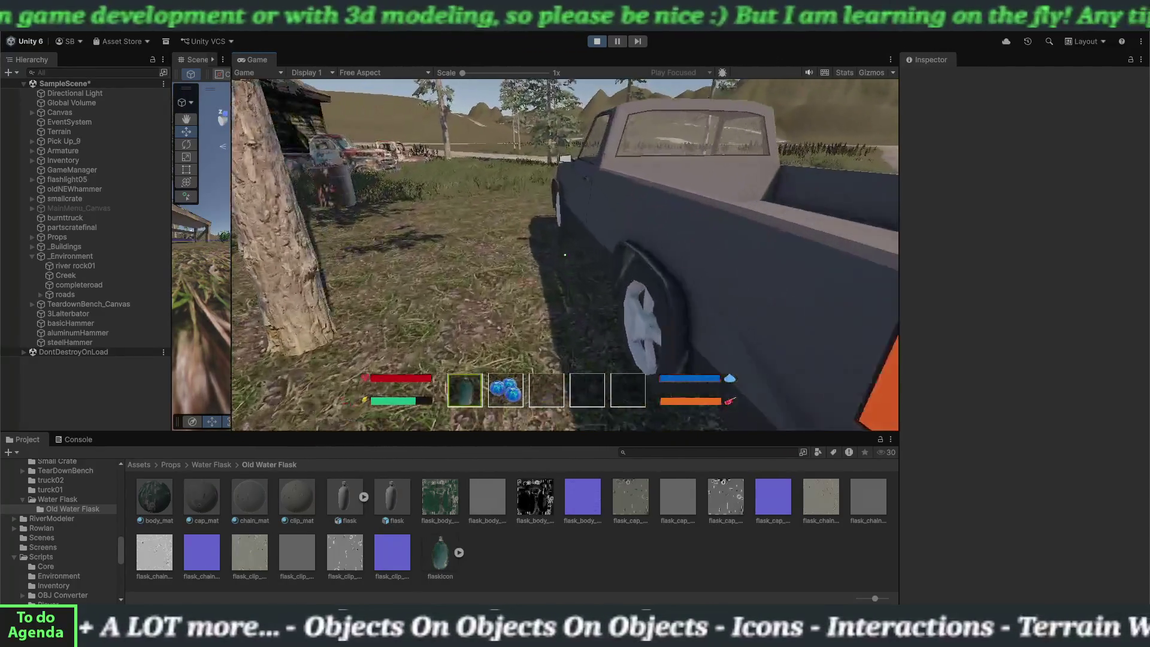
key(e)
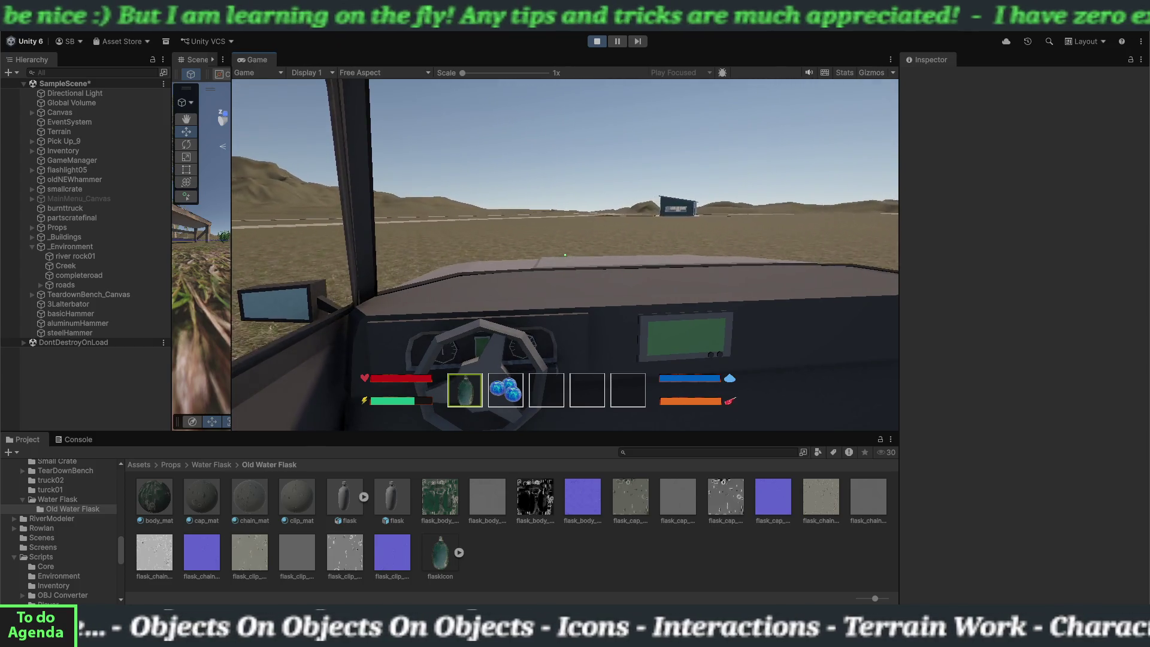
- Drive the truck forward, steering left along the road into the forest
key(w)
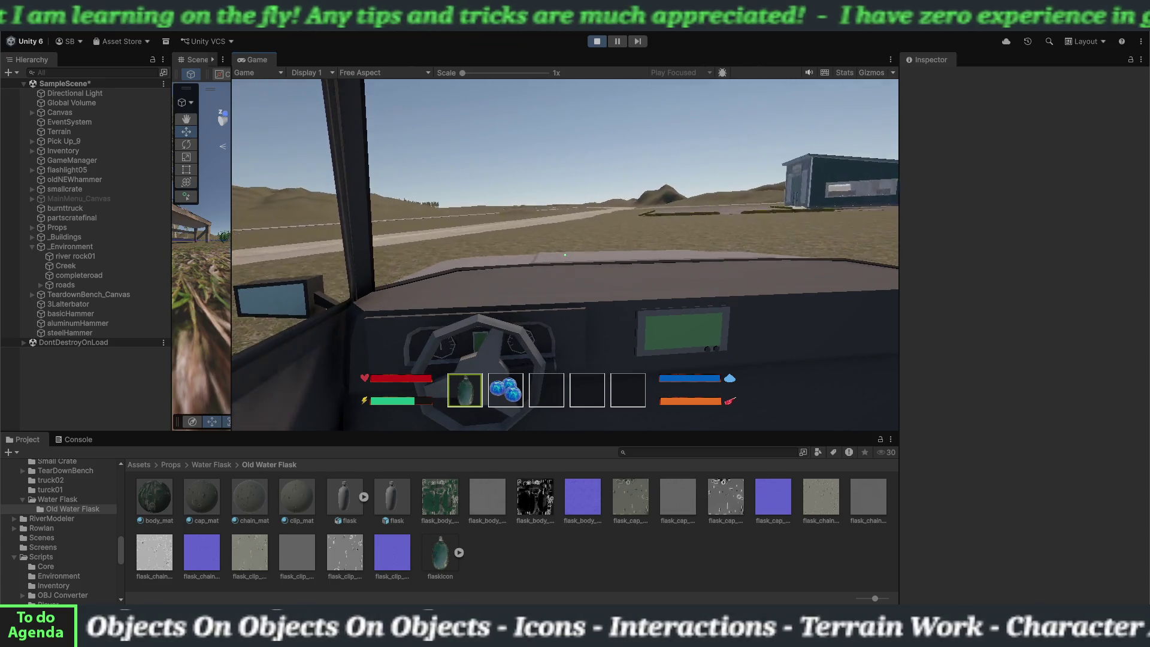
key(a)
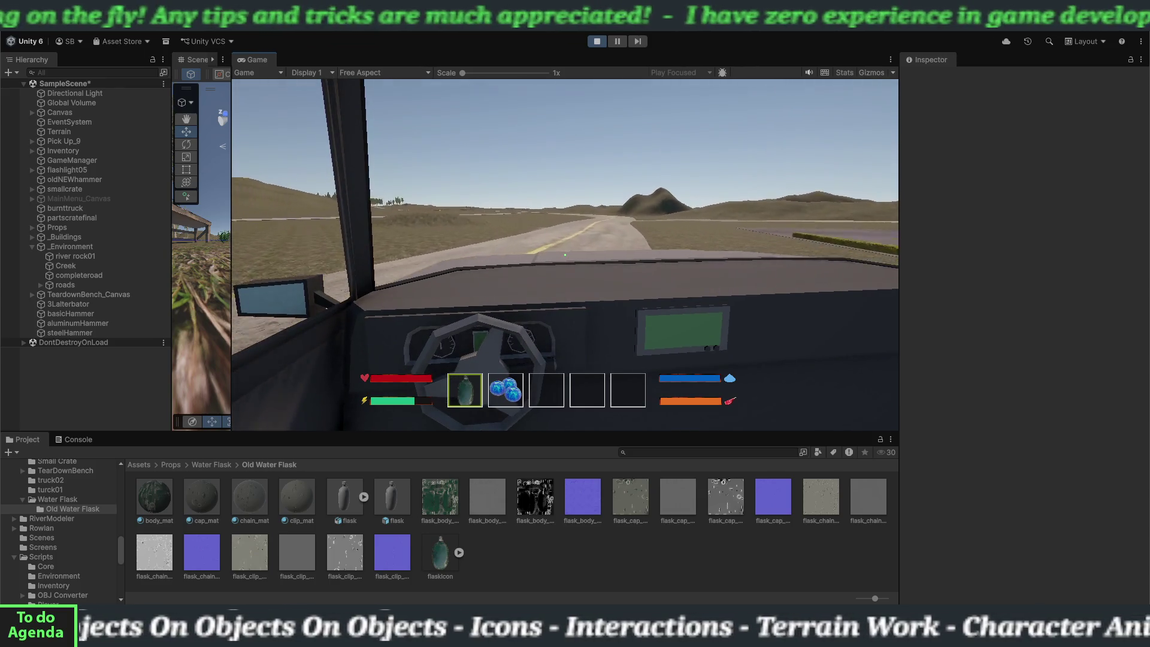
key(a)
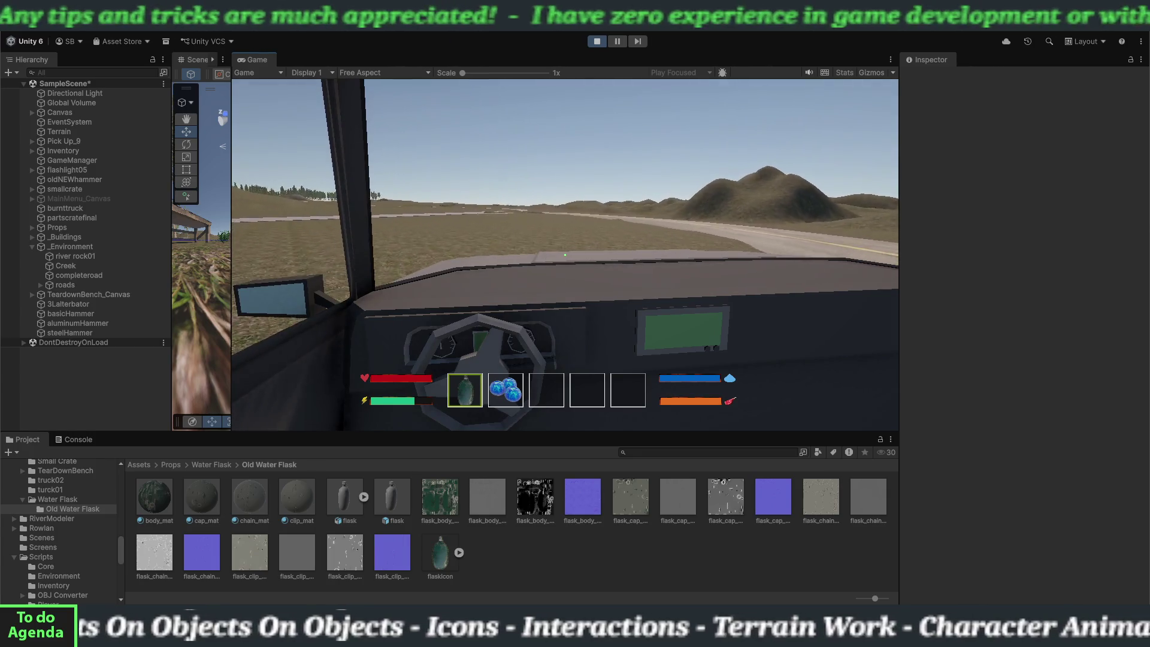
key(a)
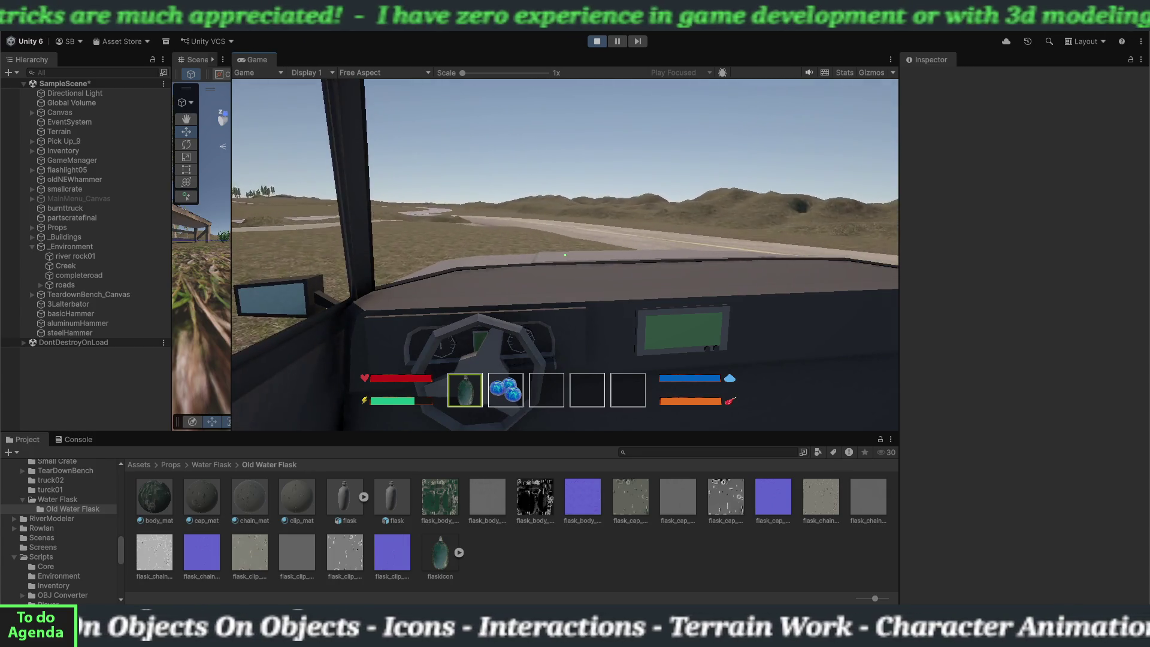
key(a)
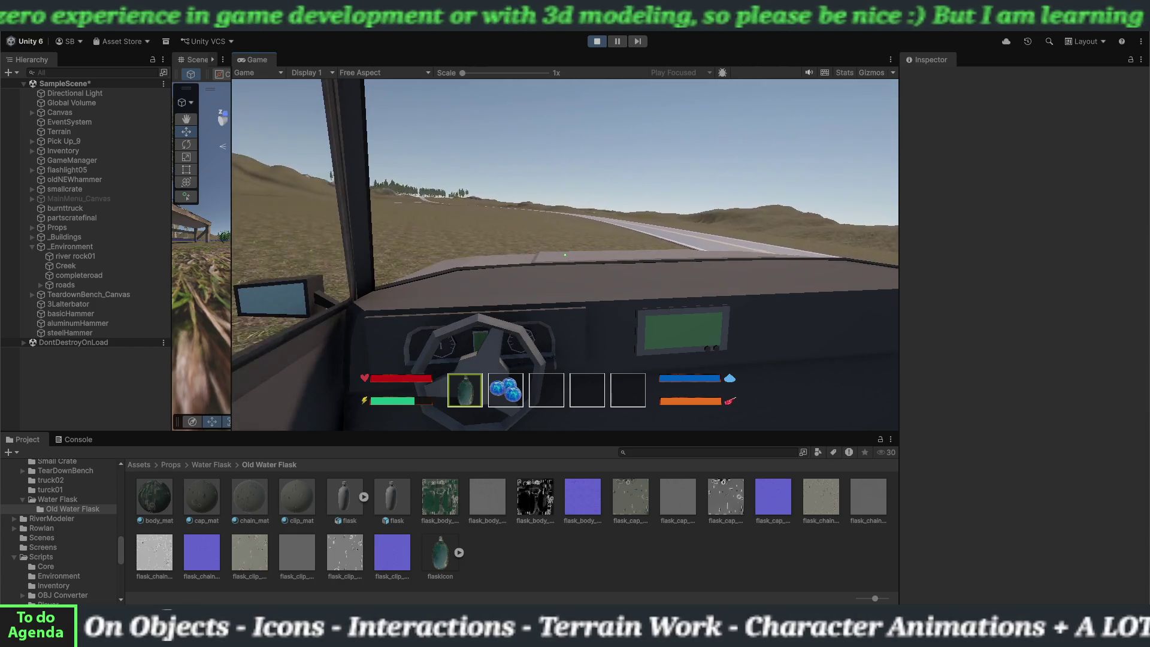
key(w)
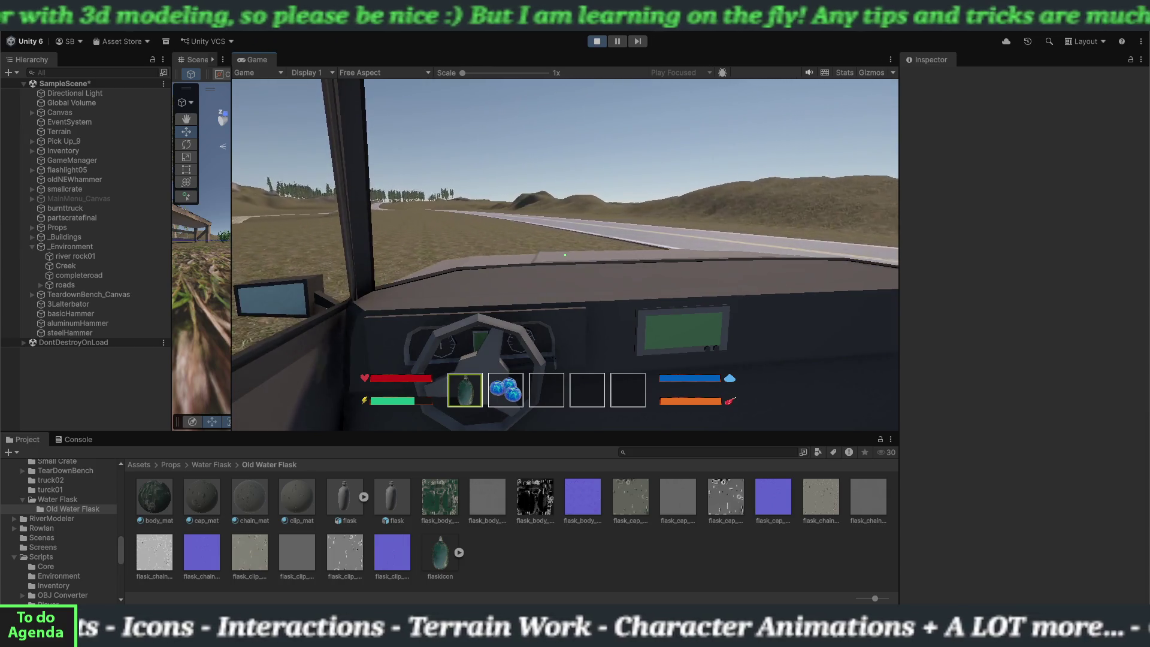
key(a)
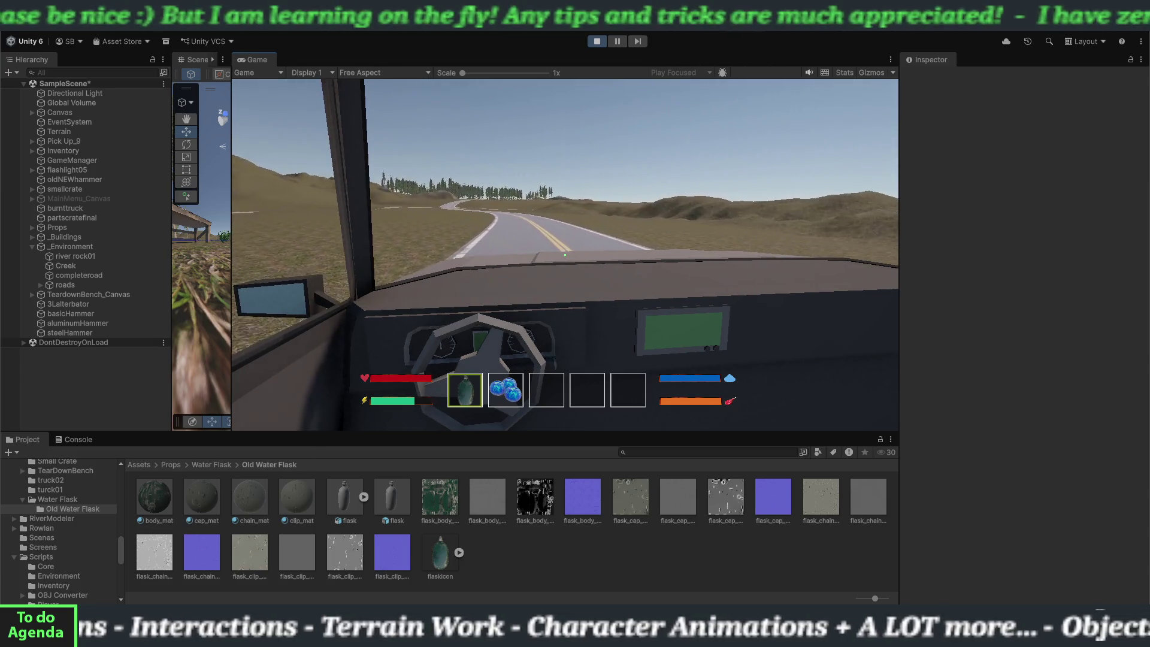
key(a)
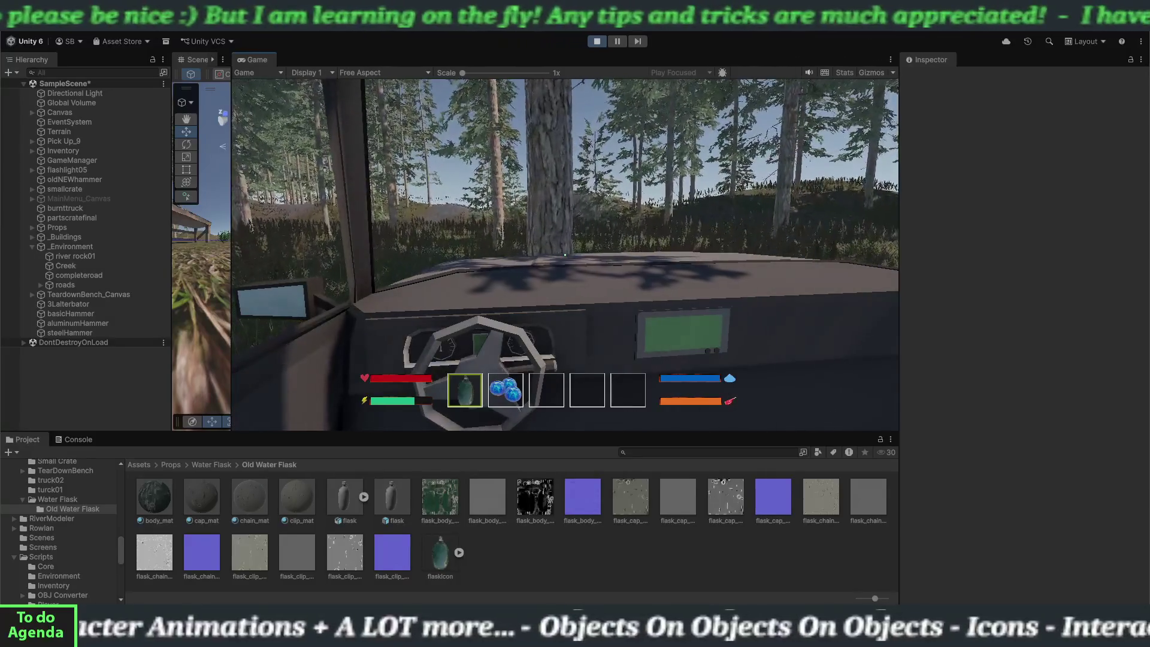
- Leave the truck and walk through the grass into the creek to refill the Old Water Flask
key(e)
key(w)
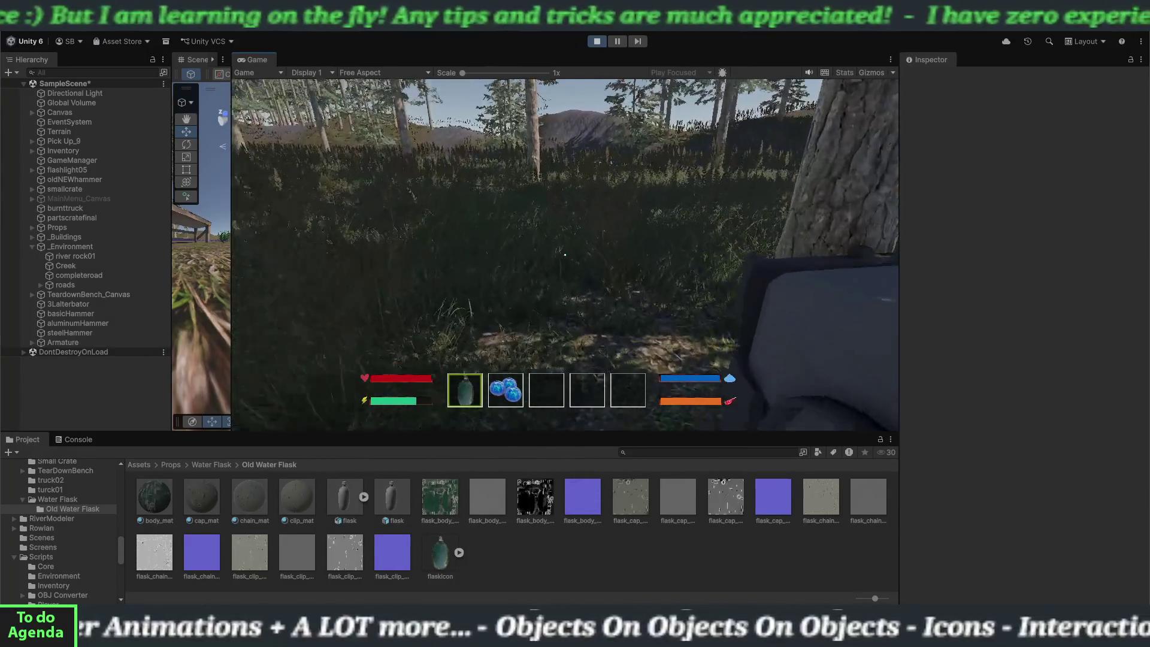
key(w)
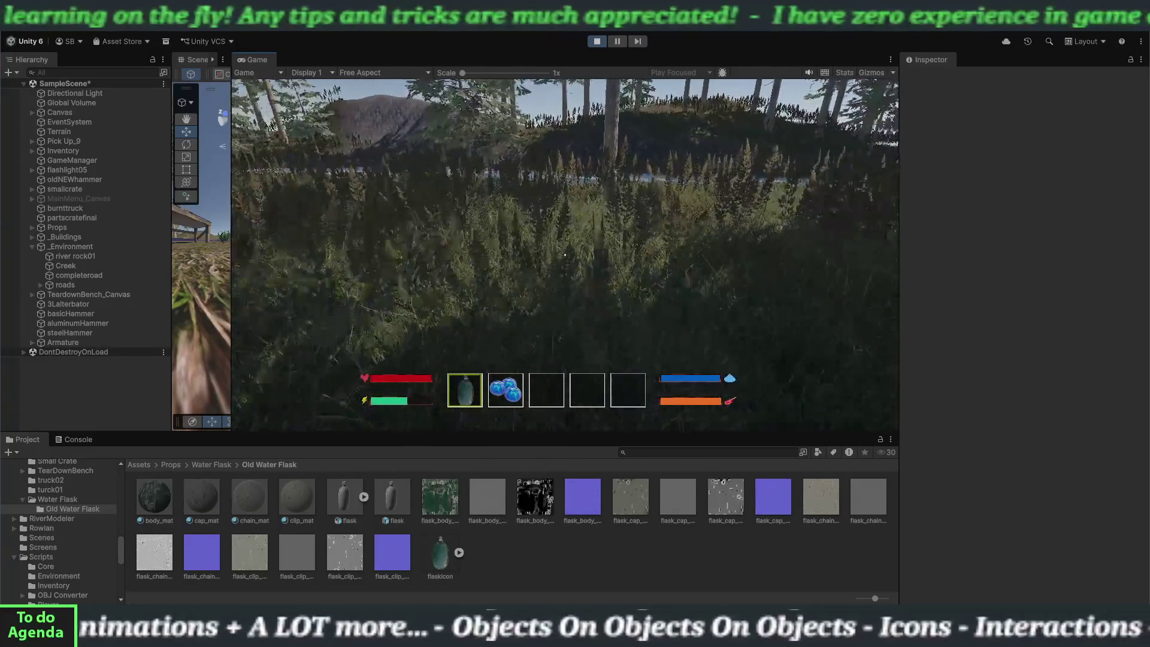
key(w)
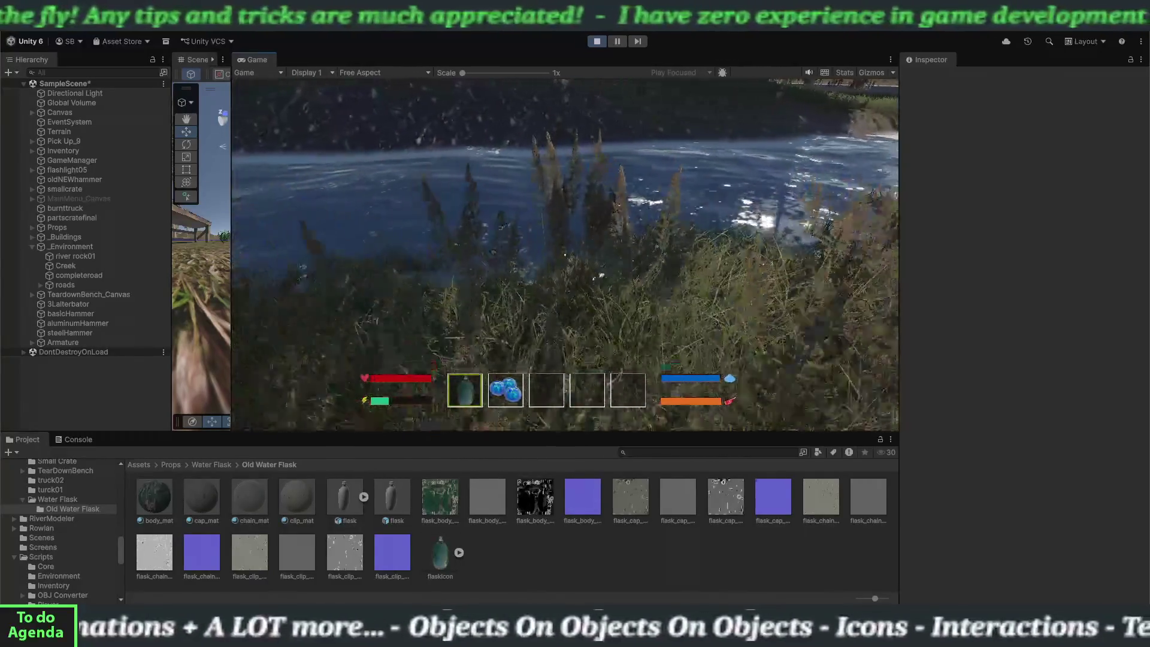
key(w)
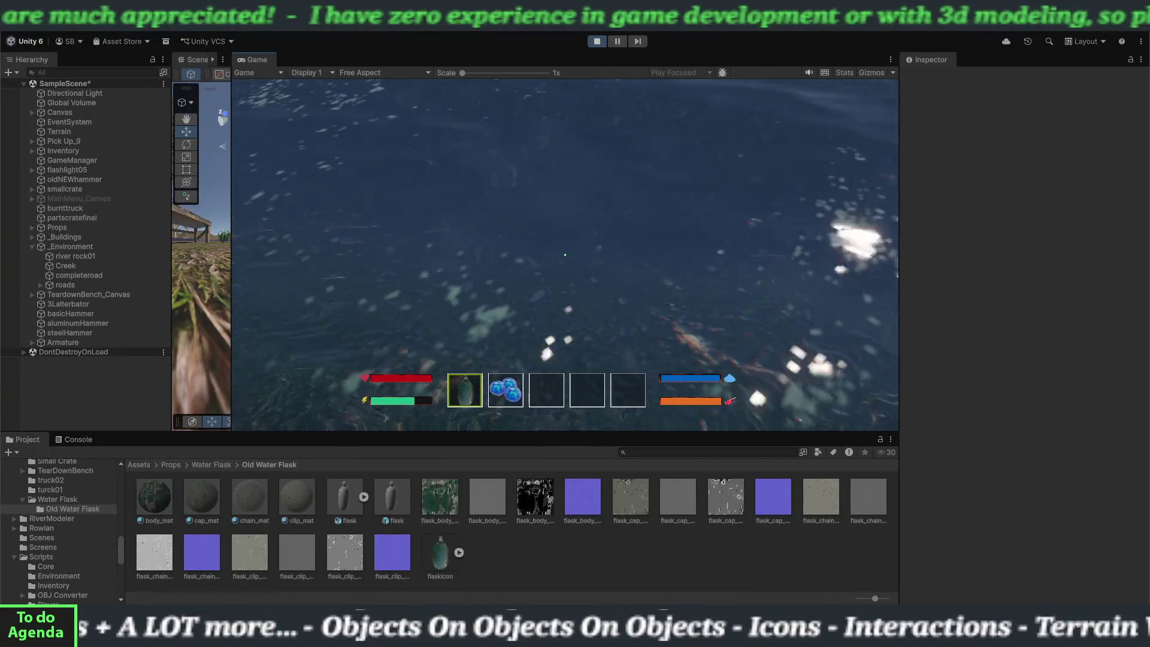
- Check the flask level in the inventory twice, then head back toward the truck
key(i)
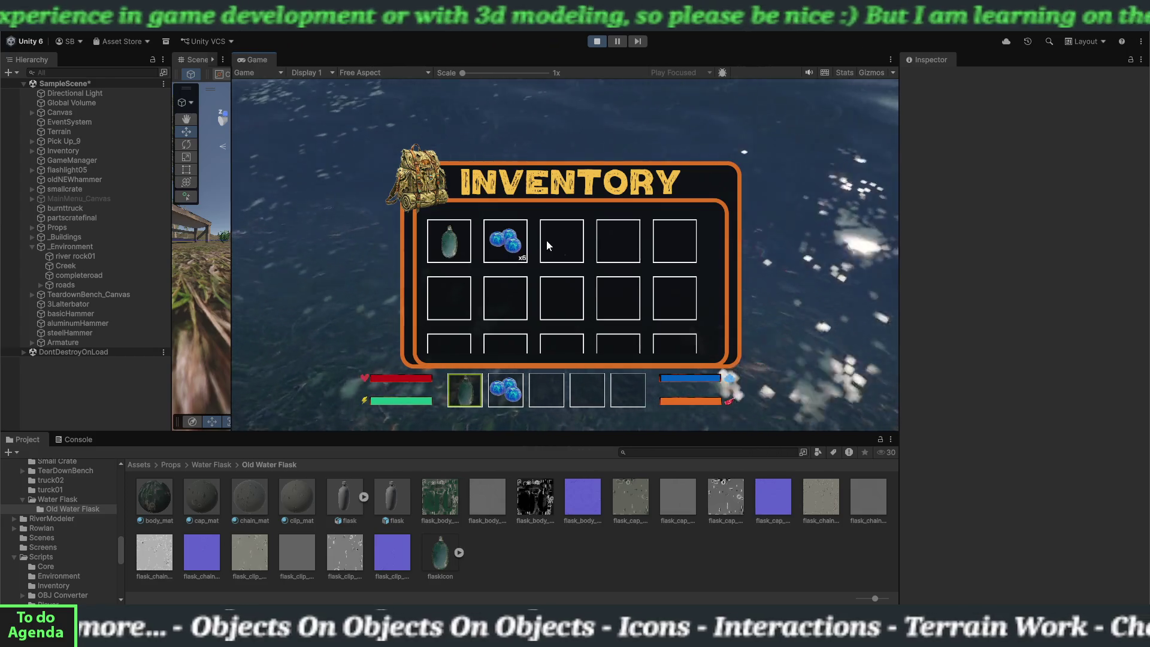
key(i)
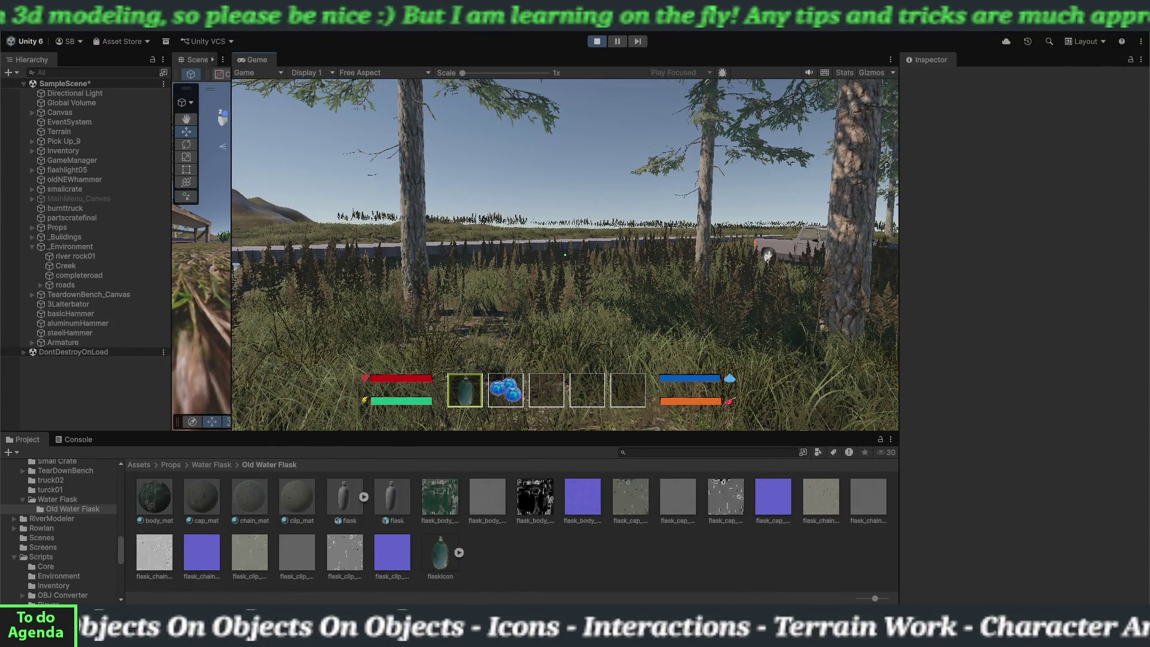
key(i)
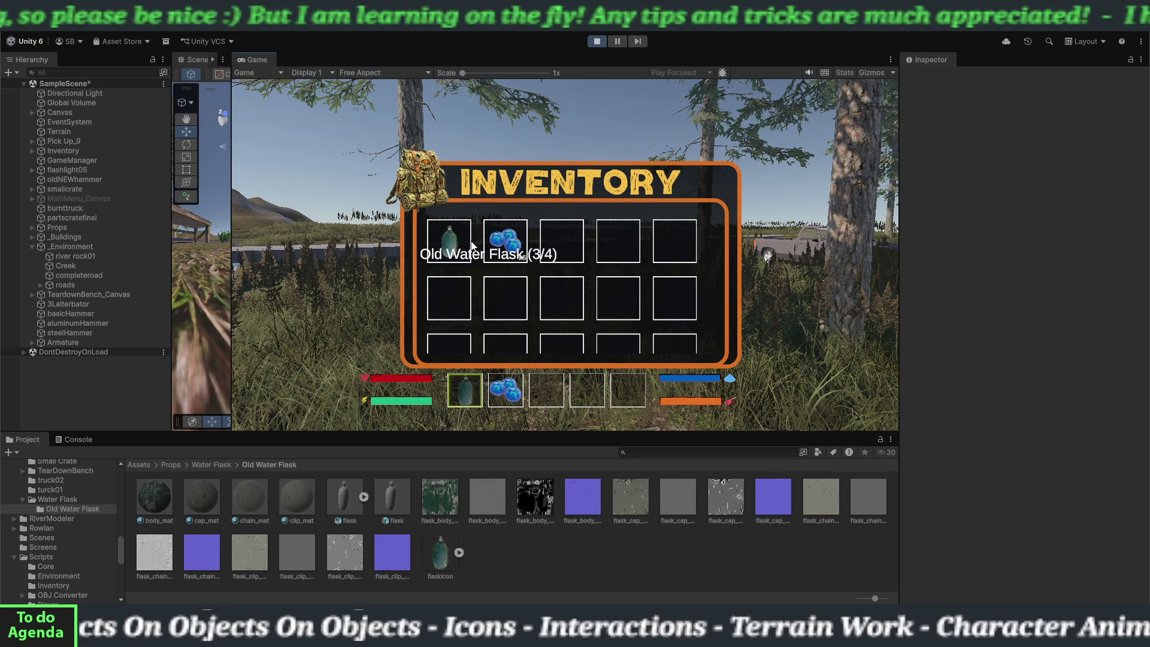
key(i)
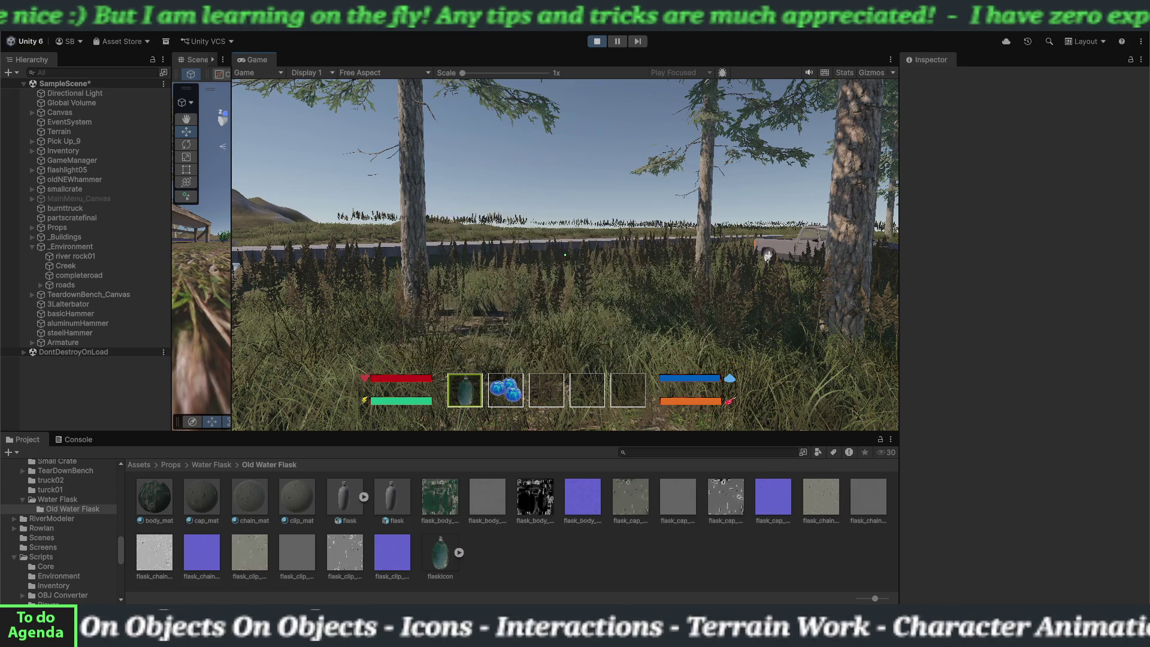
key(w)
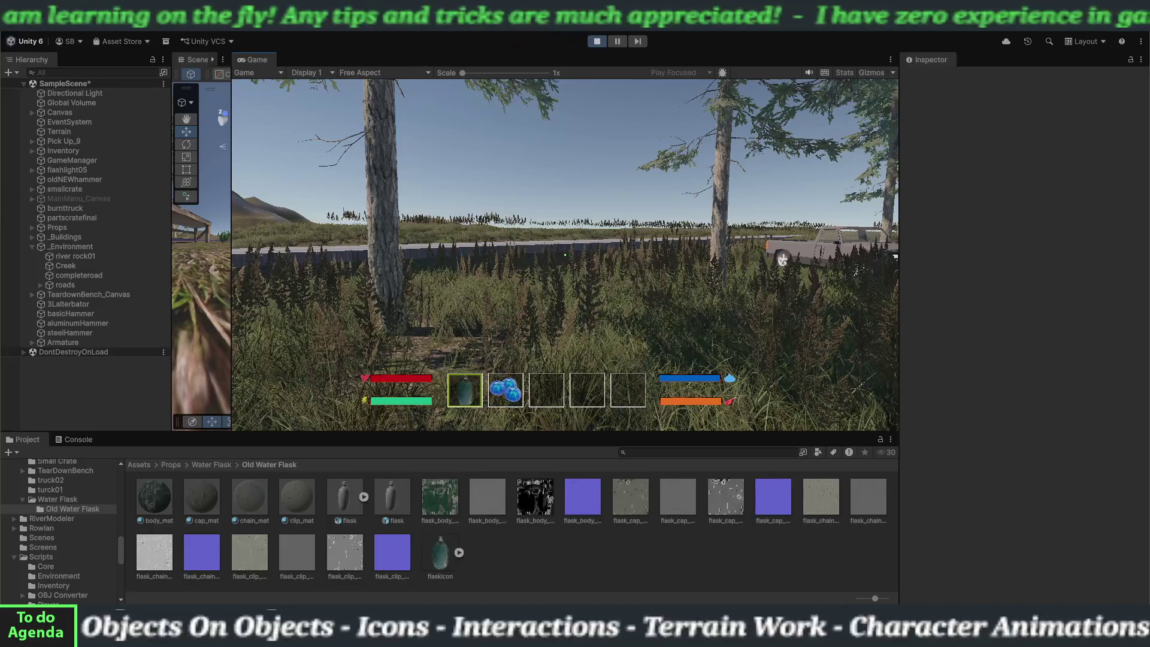
key(Tab)
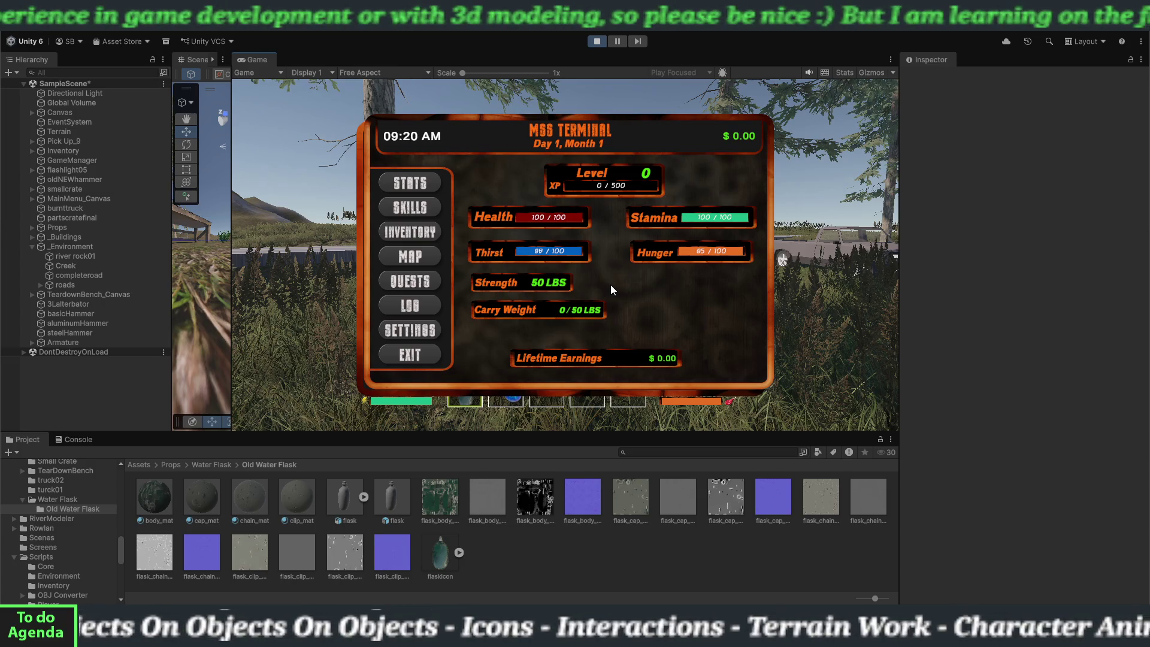
- Recheck the MSS Terminal to confirm Thirst reads 100/100, then stop Play mode
key(Escape)
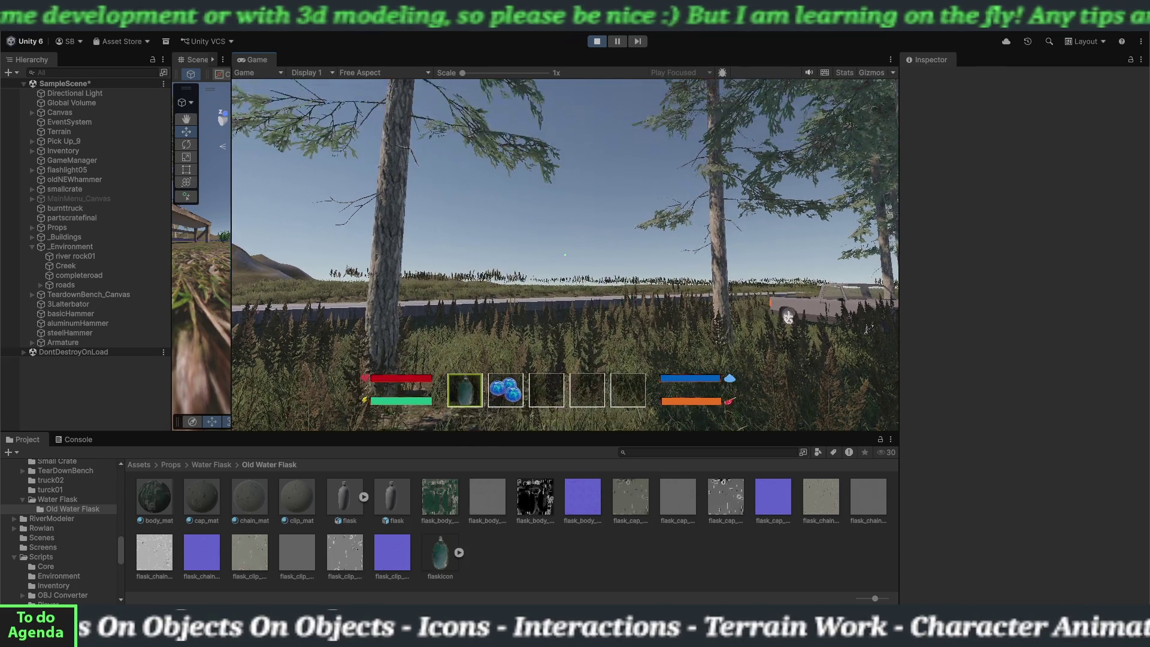
key(Escape)
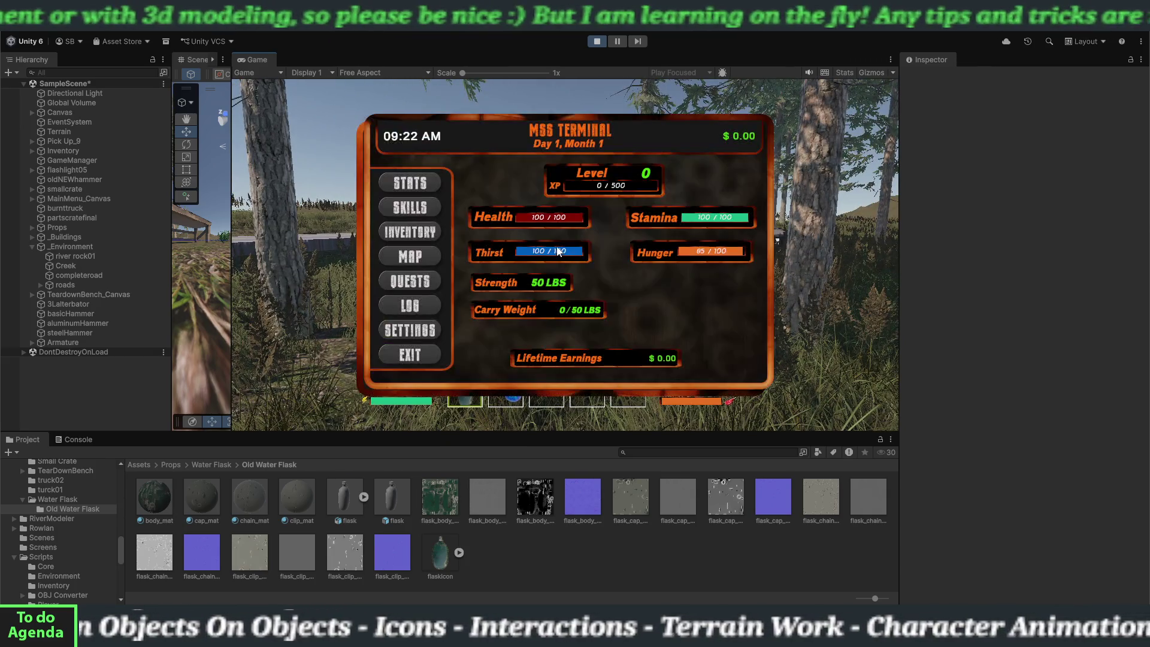
key(Escape)
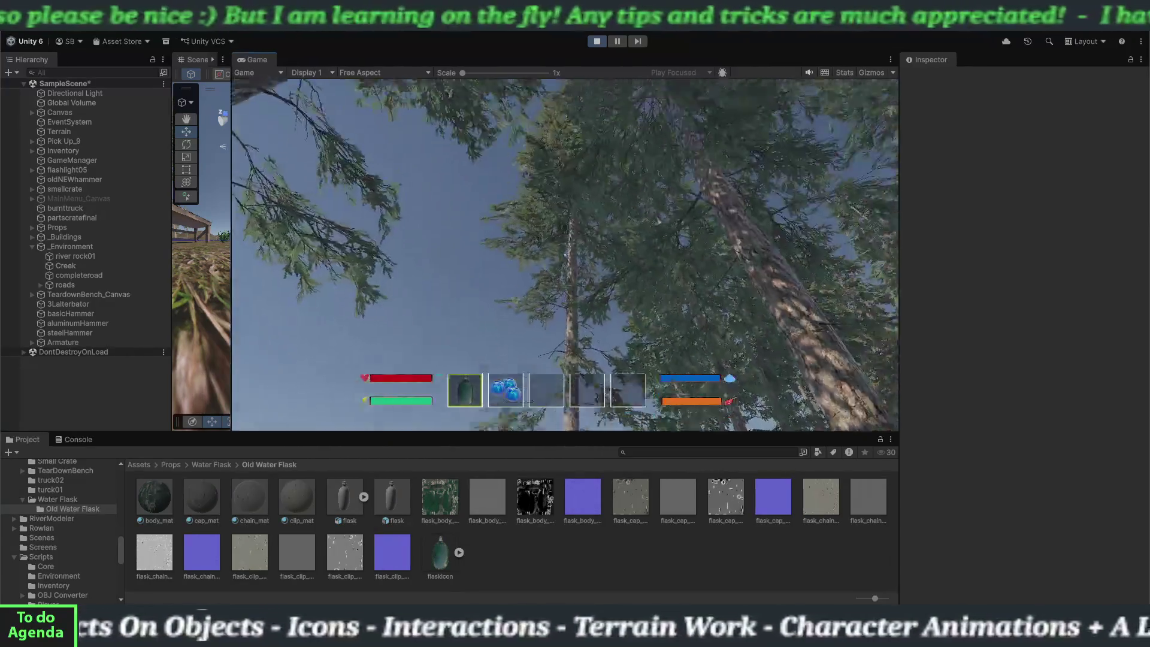
click(595, 41)
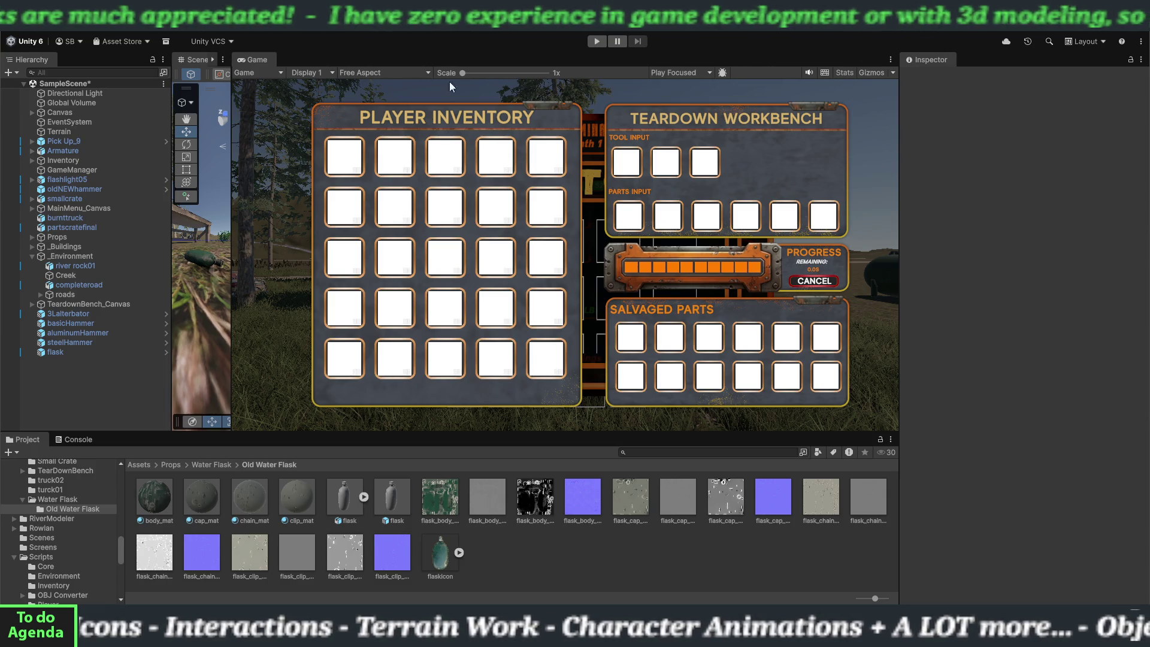
- Widen and zoom out the Scene view beside the Game view, then save SampleScene via File > Save
mouse_move(232, 185)
mouse_down()
mouse_move(455, 239)
mouse_move(671, 270)
mouse_up()
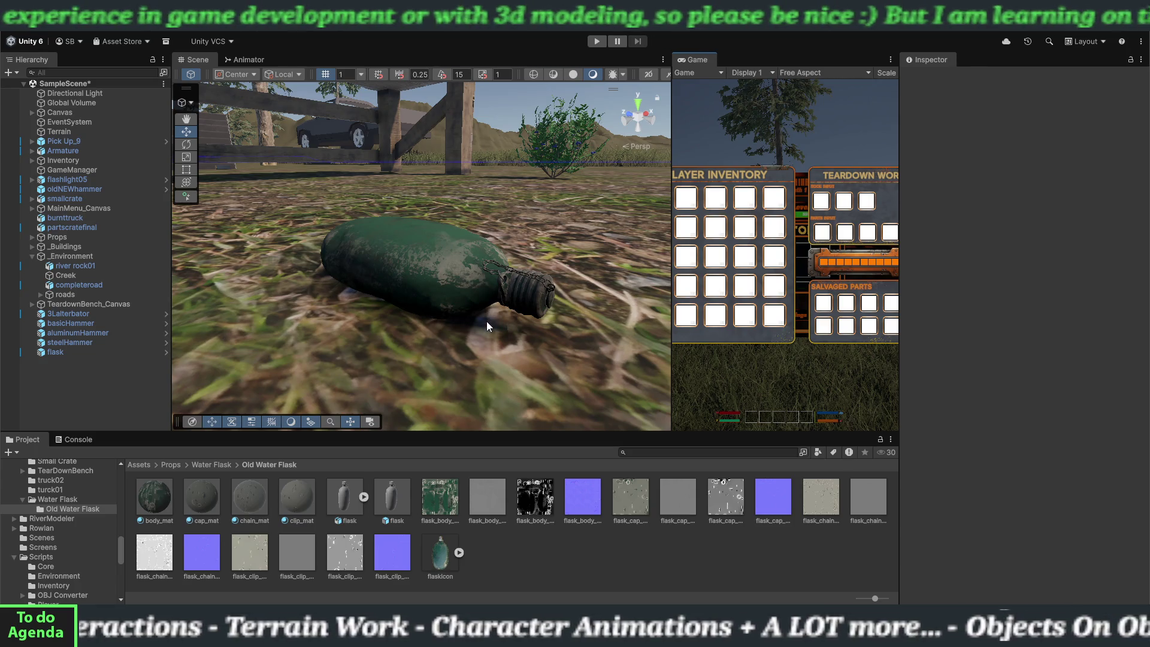
scroll(486, 317, down, 10)
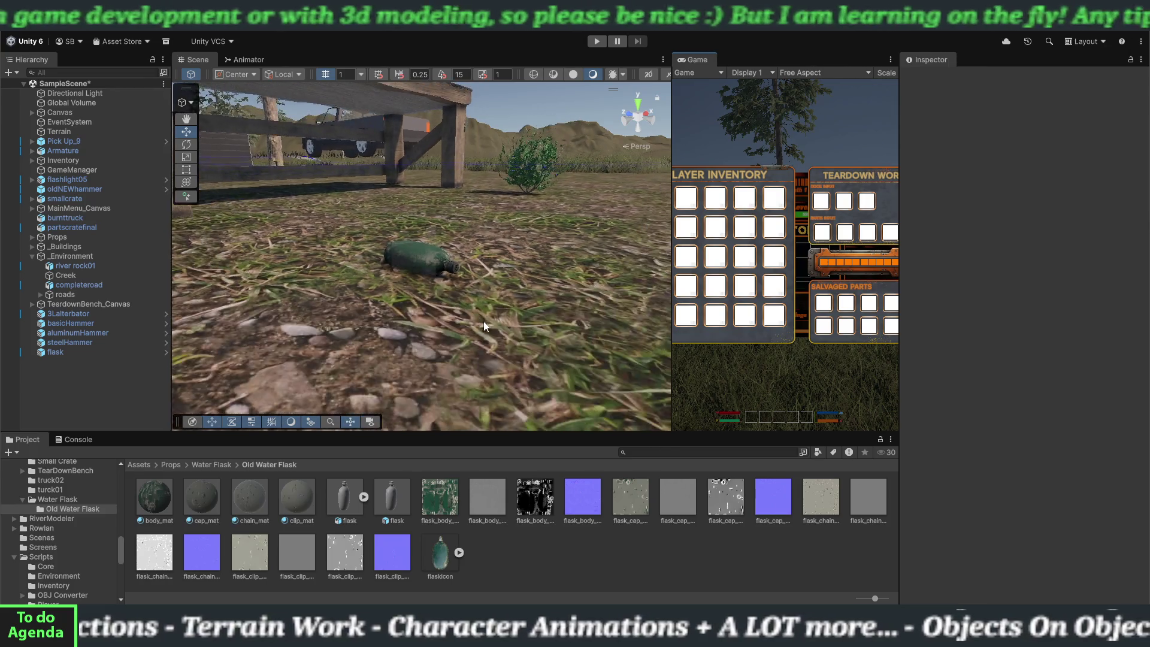
scroll(484, 329, down, 10)
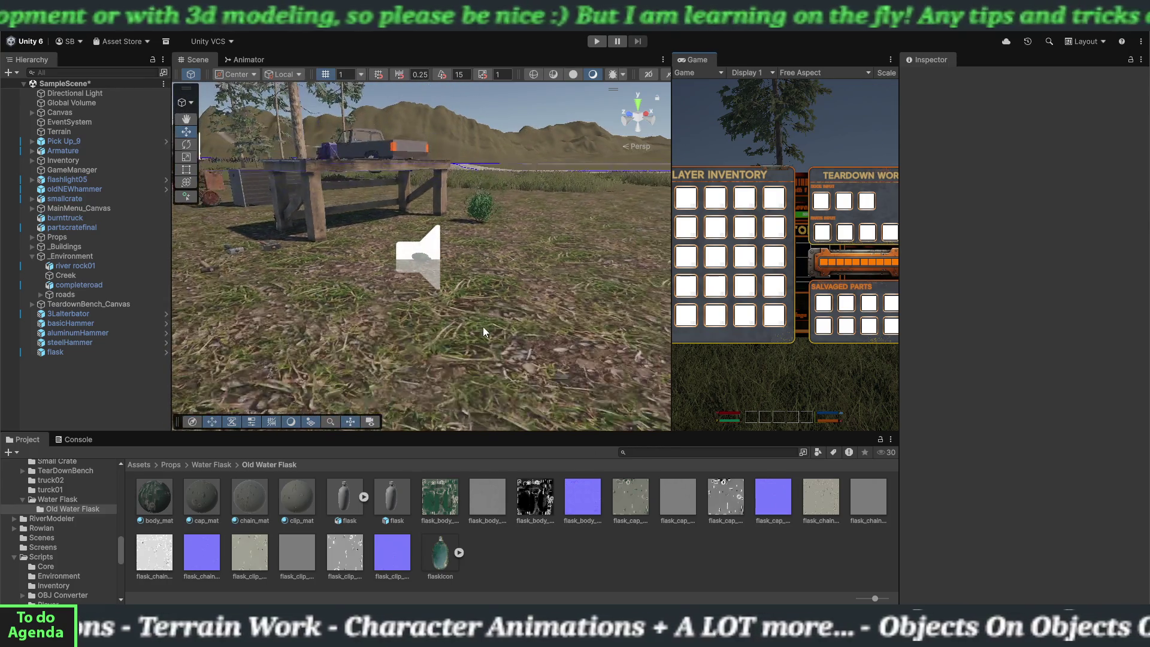
scroll(484, 323, down, 10)
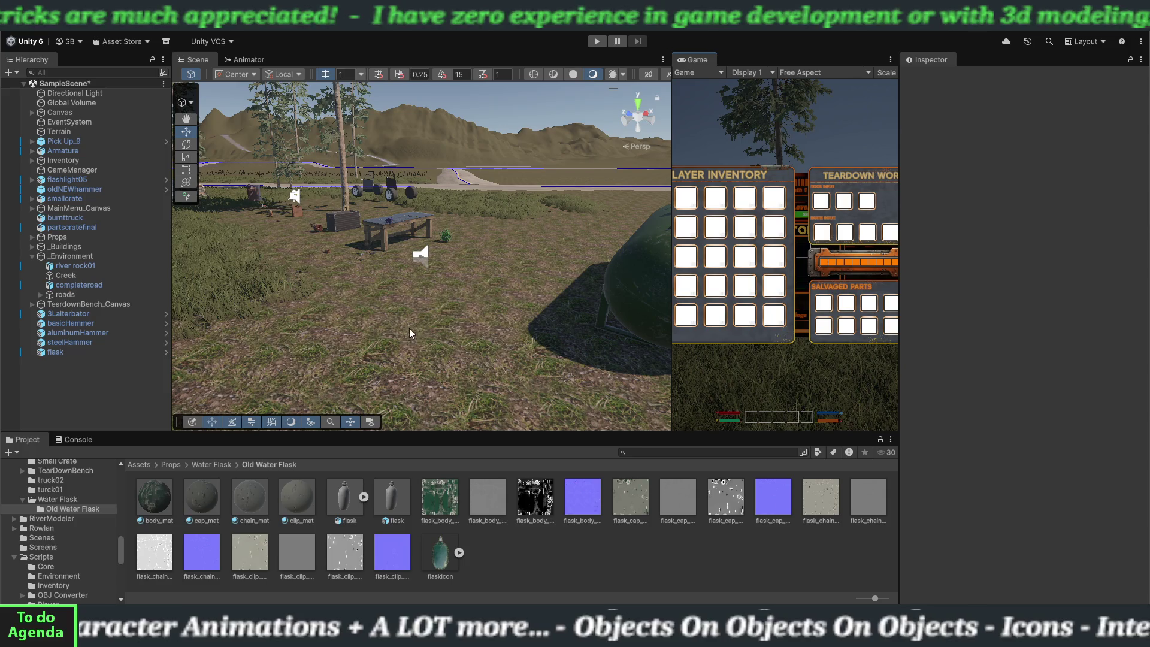
click(11, 28)
click(27, 83)
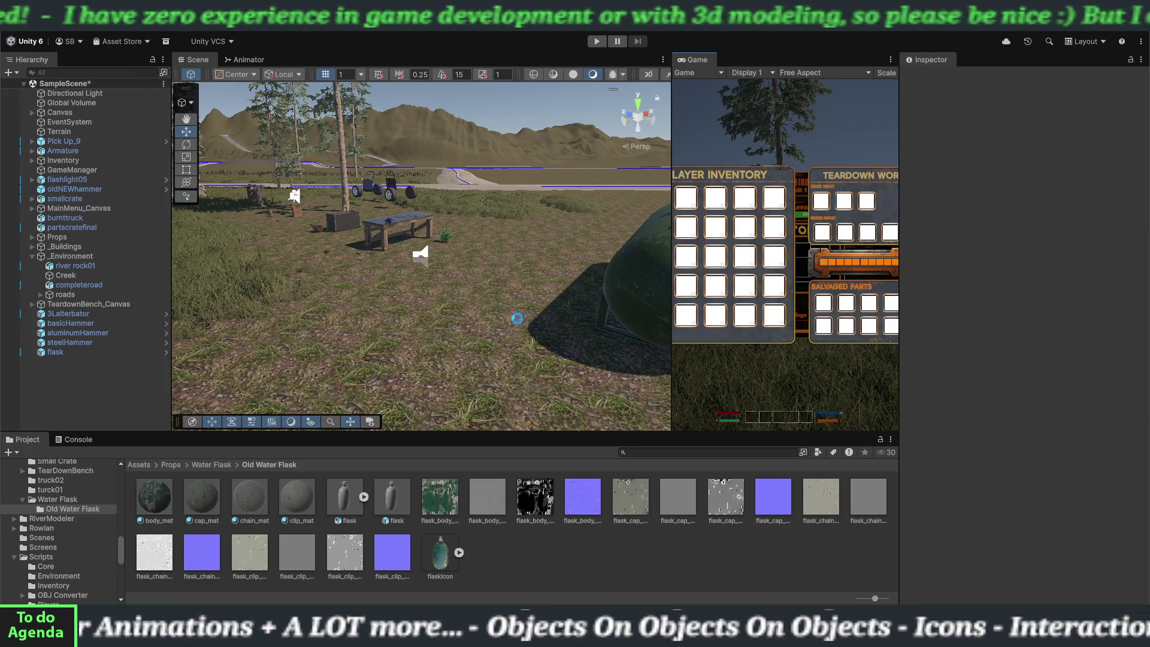